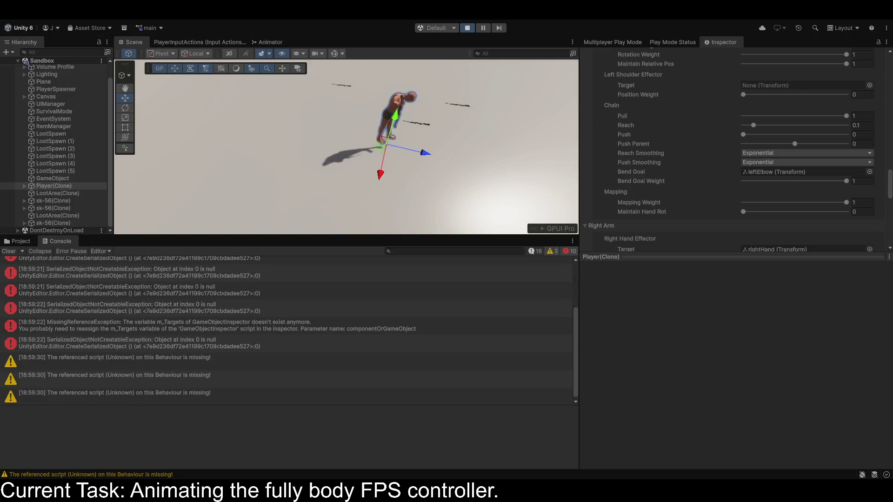
# Set the Full Body Biped IK Left Arm Chain Pull and Reach to 0
pyautogui.scroll(3, 739, 150)
pyautogui.scroll(10, 735, 148)
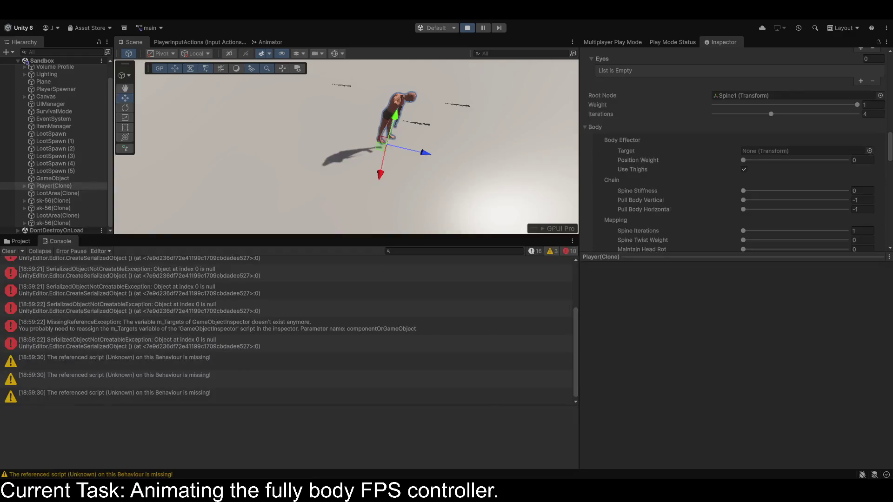
pyautogui.scroll(-15, 654, 162)
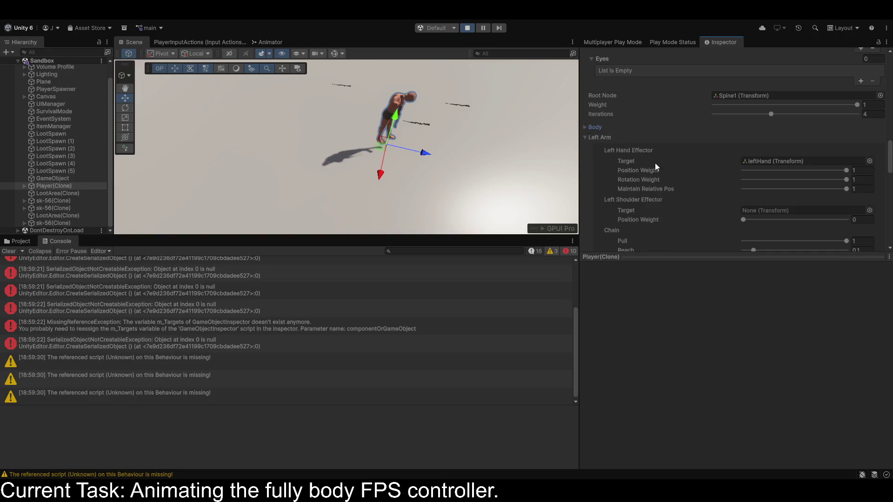
pyautogui.scroll(10, 657, 182)
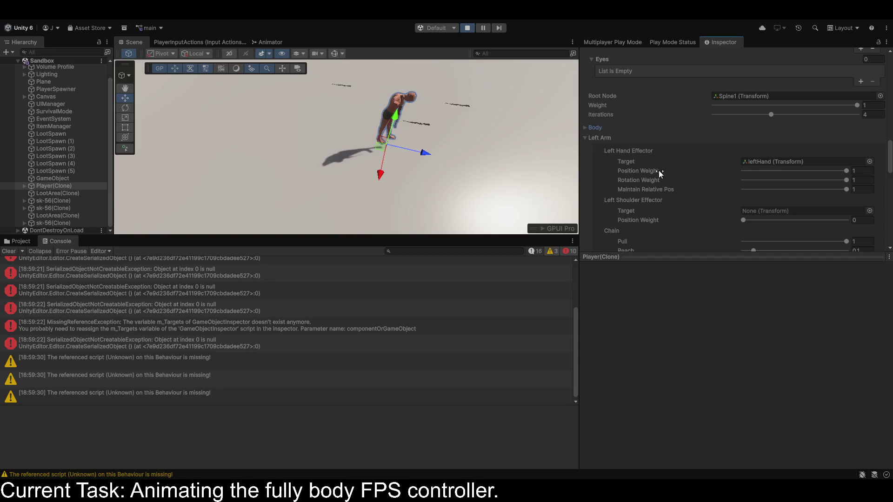
pyautogui.scroll(-3, 658, 171)
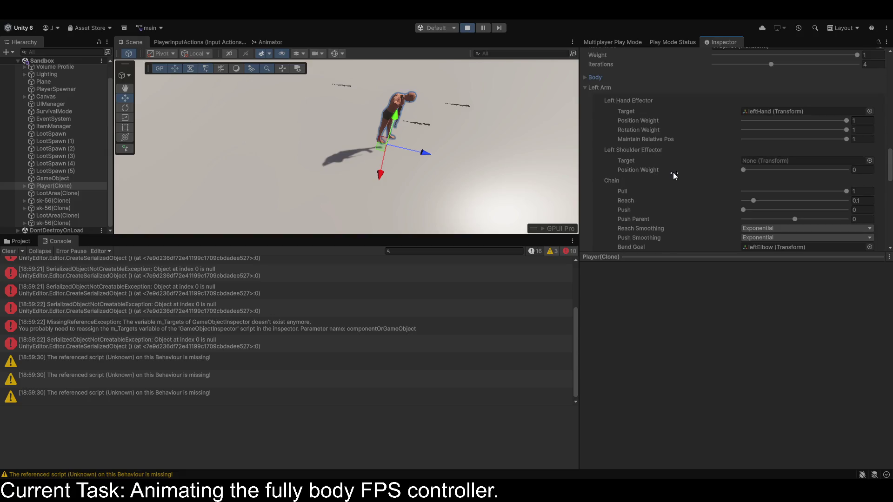
pyautogui.moveTo(802, 191); pyautogui.dragTo(699, 191)
pyautogui.moveTo(753, 201); pyautogui.dragTo(705, 201)
# Adjust two more Full Body Biped IK sliders further down the Inspector
pyautogui.scroll(-4, 798, 166)
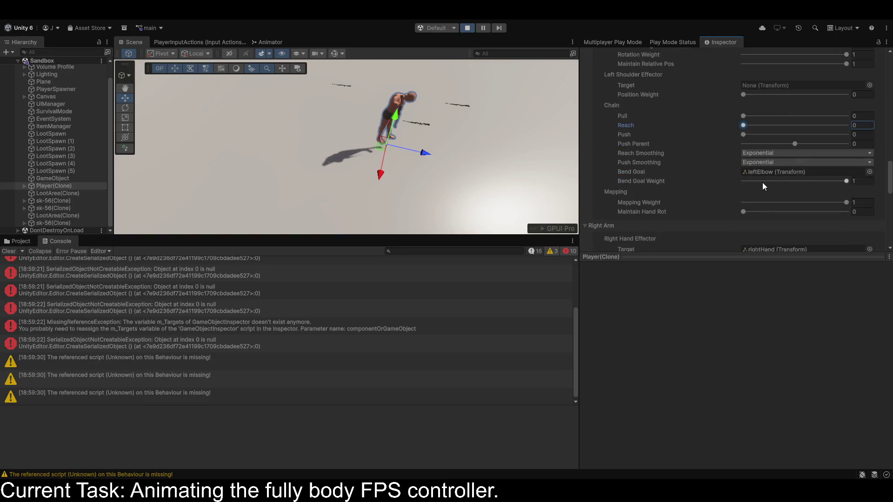
pyautogui.moveTo(761, 182)
pyautogui.mouseDown()
pyautogui.moveTo(709, 186)
pyautogui.moveTo(846, 182)
pyautogui.mouseUp()
pyautogui.scroll(-3, 802, 203)
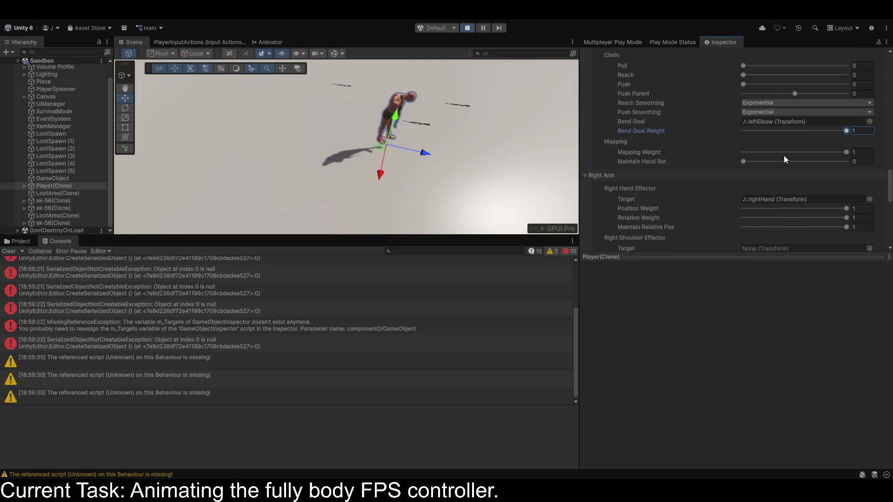
pyautogui.moveTo(773, 162)
pyautogui.mouseDown()
pyautogui.moveTo(882, 172)
pyautogui.moveTo(690, 180)
pyautogui.mouseUp()
pyautogui.scroll(-8, 828, 166)
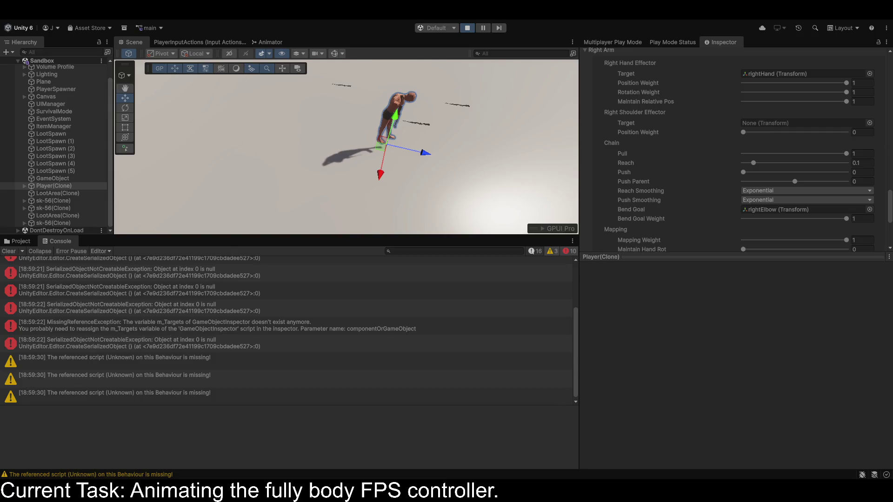
# Select Player(Clone) and return to its Inspector list showing the Full Body Biped IK references
pyautogui.click(53, 186)
pyautogui.click(607, 43)
pyautogui.click(665, 43)
pyautogui.click(730, 43)
pyautogui.scroll(-5, 697, 138)
pyautogui.scroll(15, 671, 146)
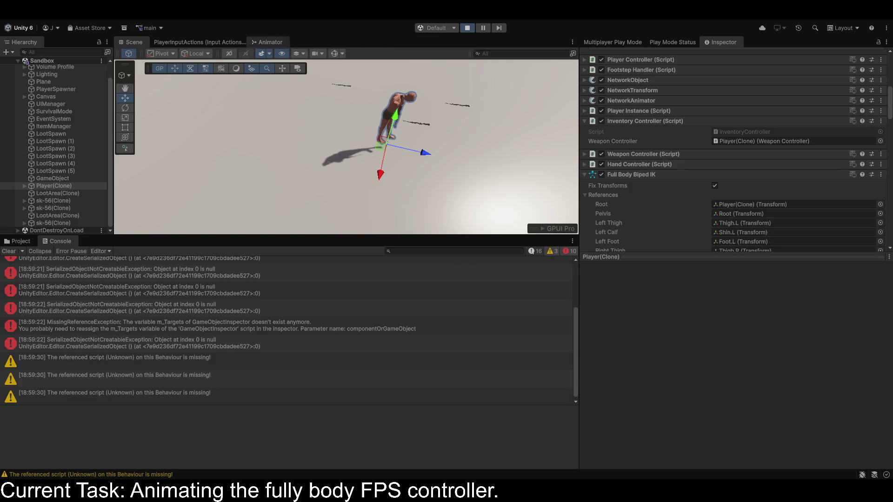
# In the Animator, clear all body parts from the Upper Body avatar mask
pyautogui.click(268, 42)
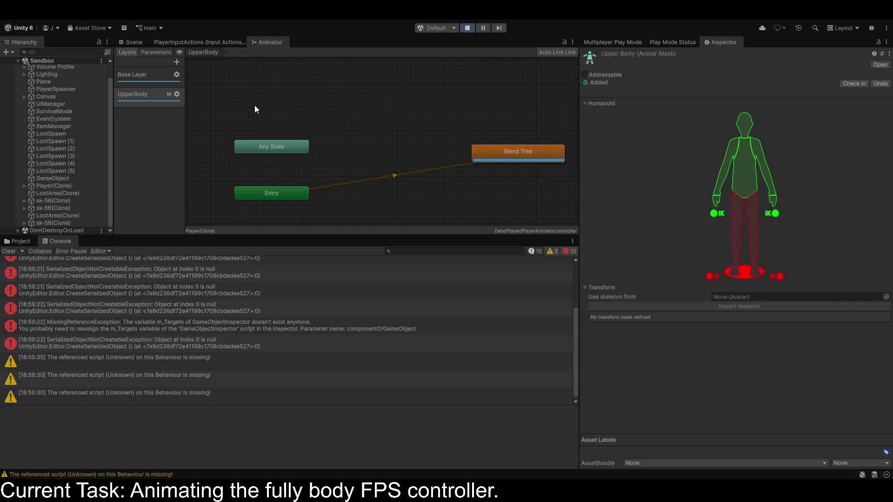
pyautogui.click(740, 278)
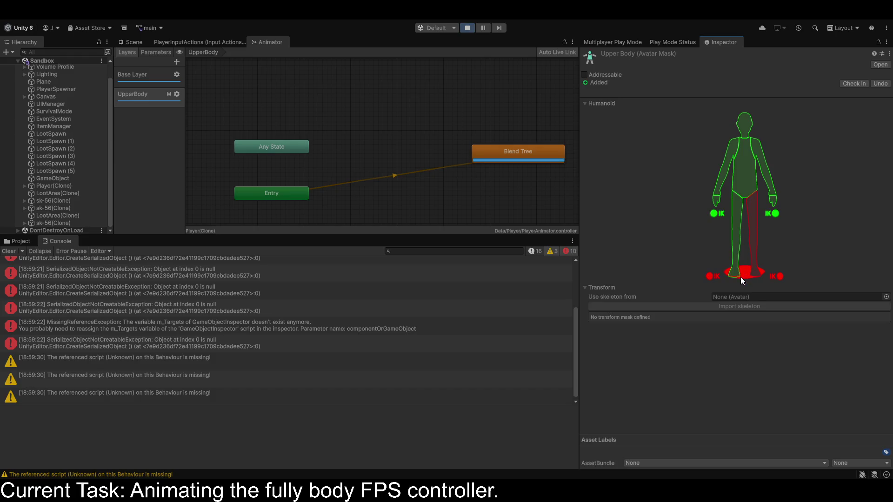
pyautogui.click(738, 272)
pyautogui.click(734, 269)
pyautogui.click(733, 269)
pyautogui.click(730, 236)
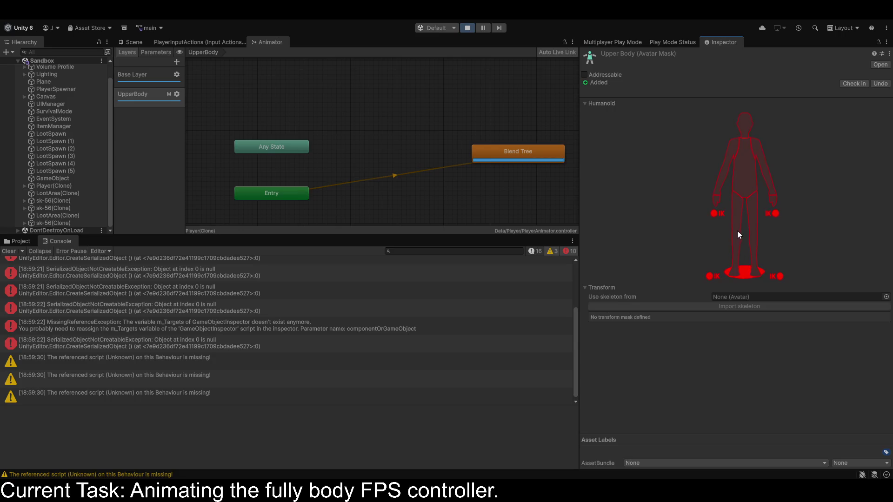
# Include the torso, both arms, head and right hand in the mask
pyautogui.click(739, 169)
pyautogui.click(721, 177)
pyautogui.click(757, 154)
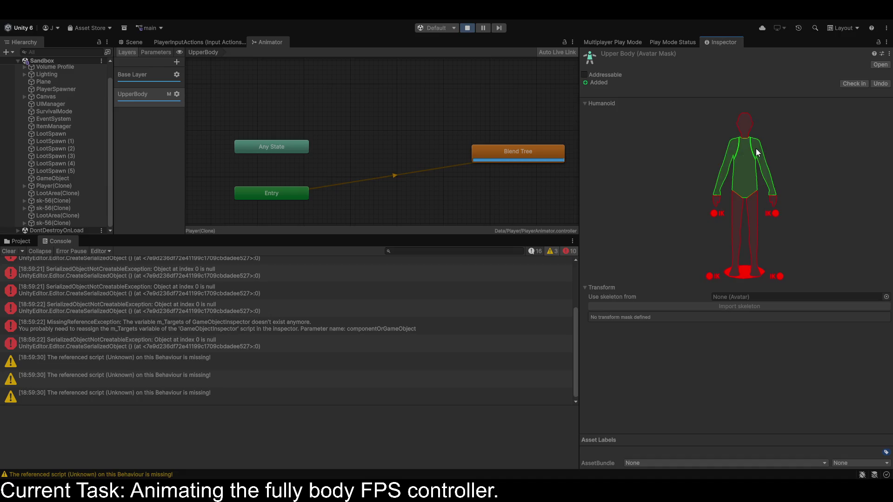
pyautogui.click(744, 122)
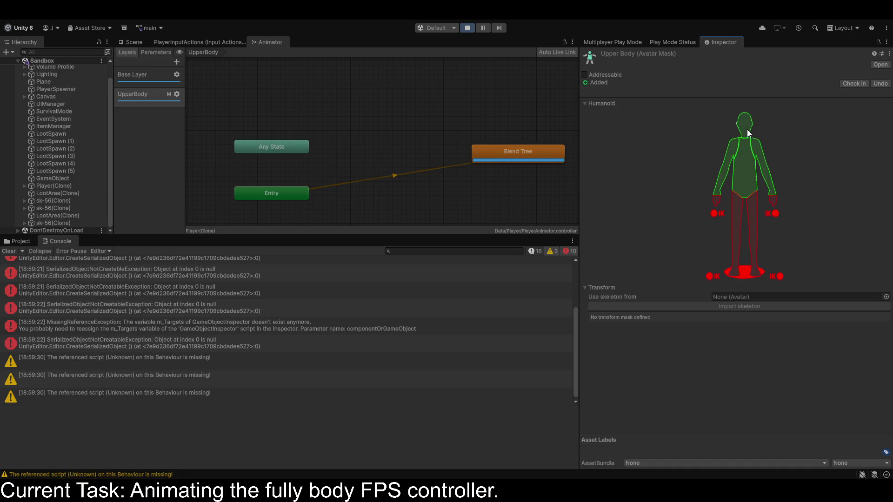
pyautogui.click(769, 199)
# Keep both legs excluded and enable the left-foot, right-hand and left-hand IK goals
pyautogui.click(738, 205)
pyautogui.click(753, 206)
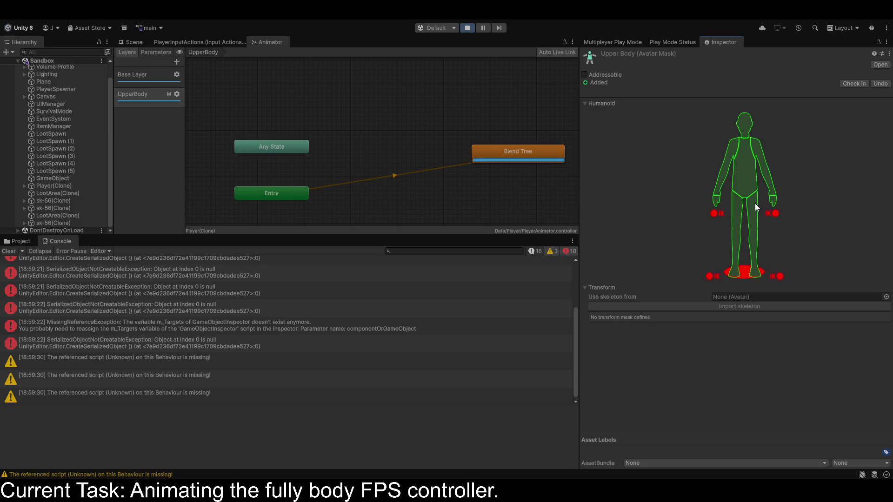
pyautogui.click(750, 205)
pyautogui.click(738, 207)
pyautogui.click(709, 276)
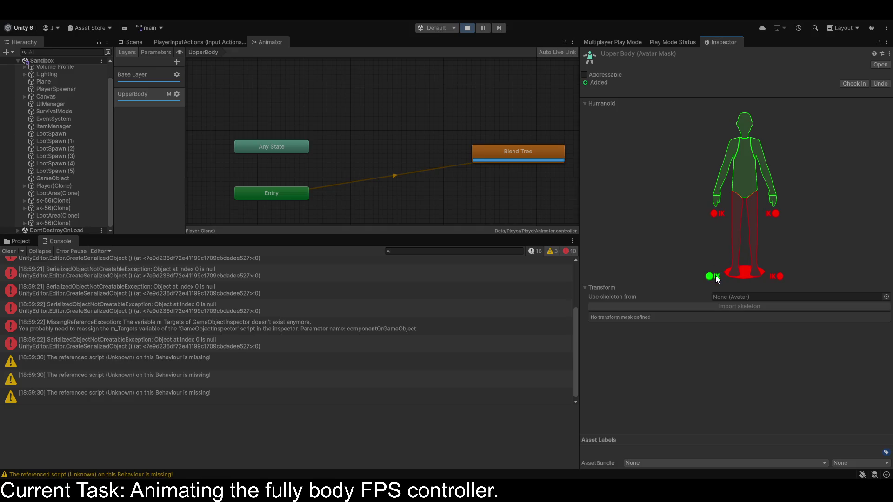
pyautogui.click(774, 213)
pyautogui.click(716, 214)
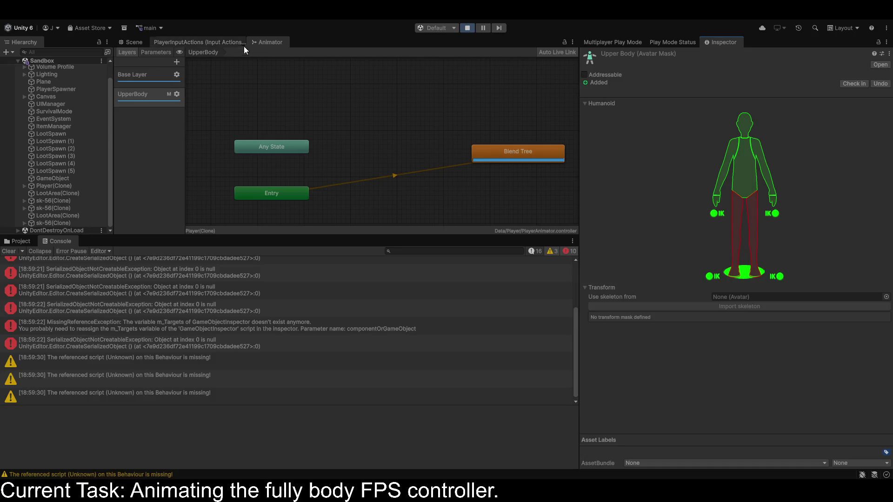
# Exclude the root and disable both foot IK goals in the Upper Body mask
pyautogui.click(124, 41)
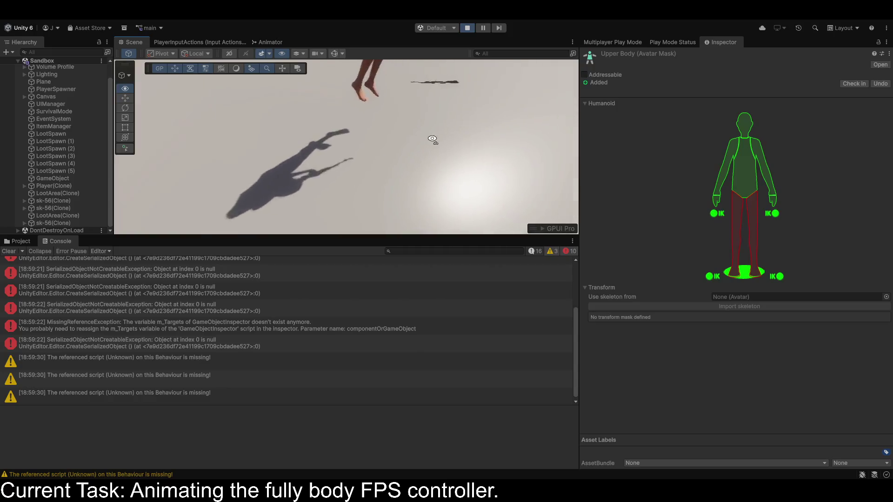
pyautogui.click(744, 274)
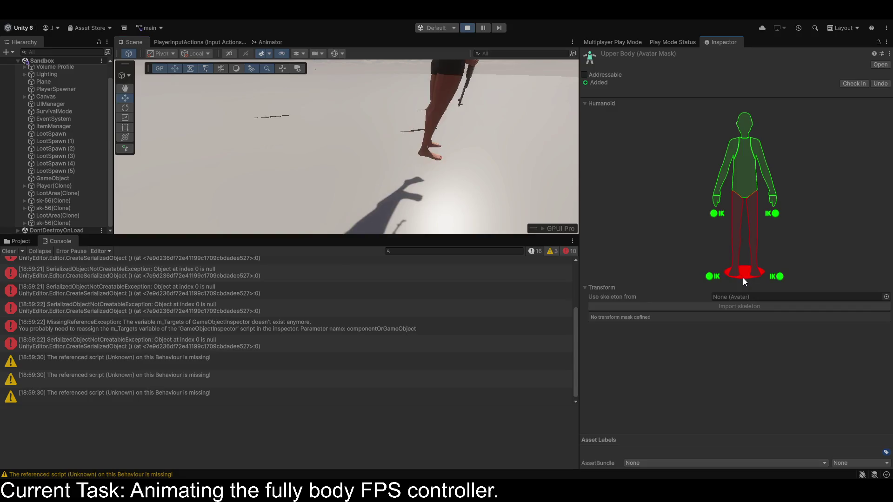
pyautogui.click(708, 276)
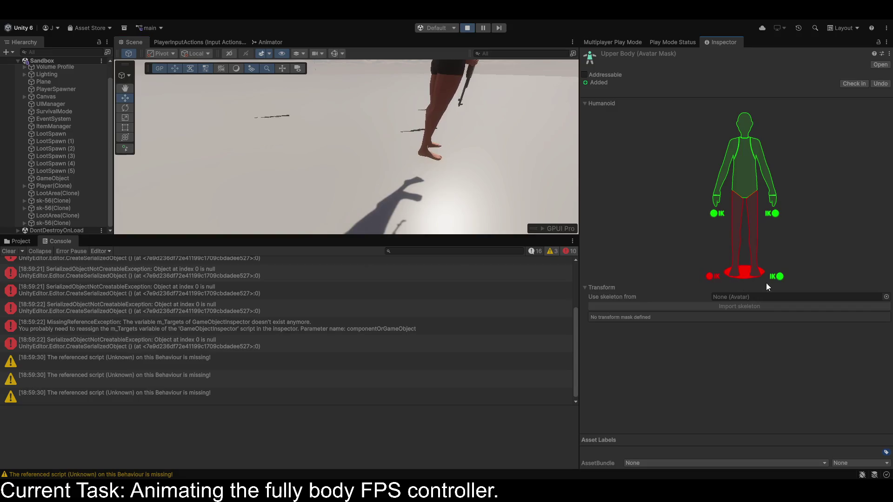
pyautogui.click(743, 278)
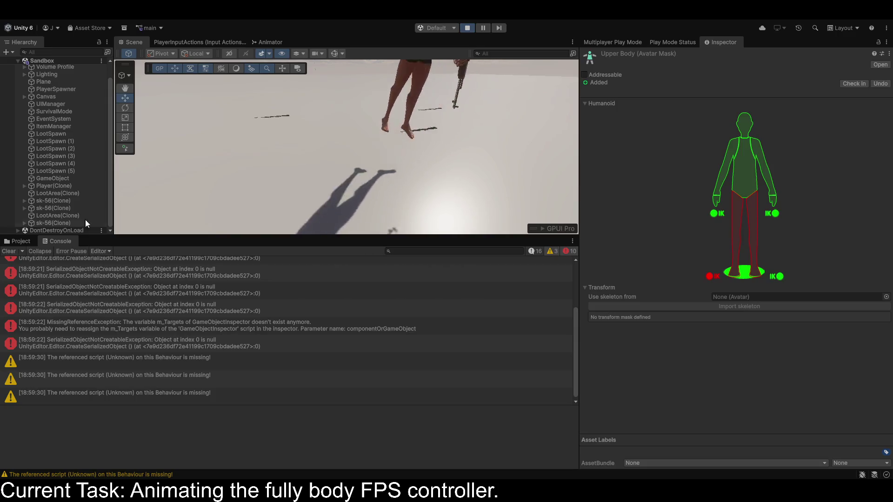
pyautogui.click(709, 278)
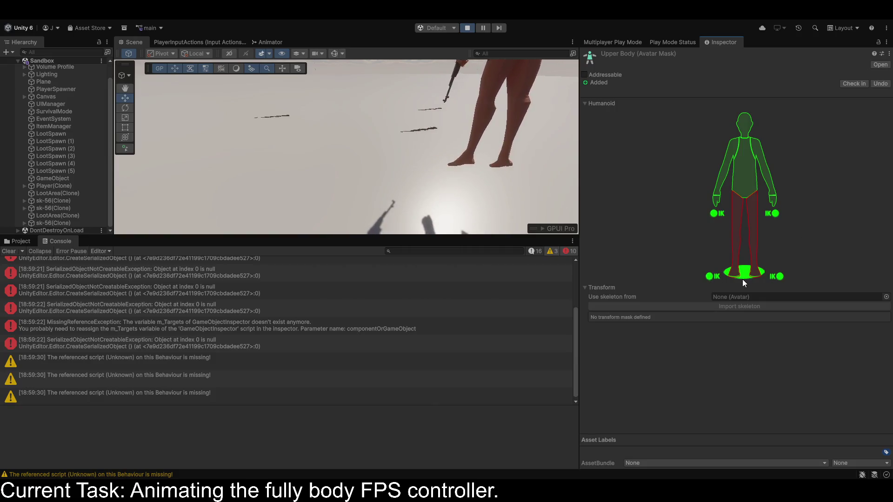
pyautogui.click(742, 278)
pyautogui.click(710, 278)
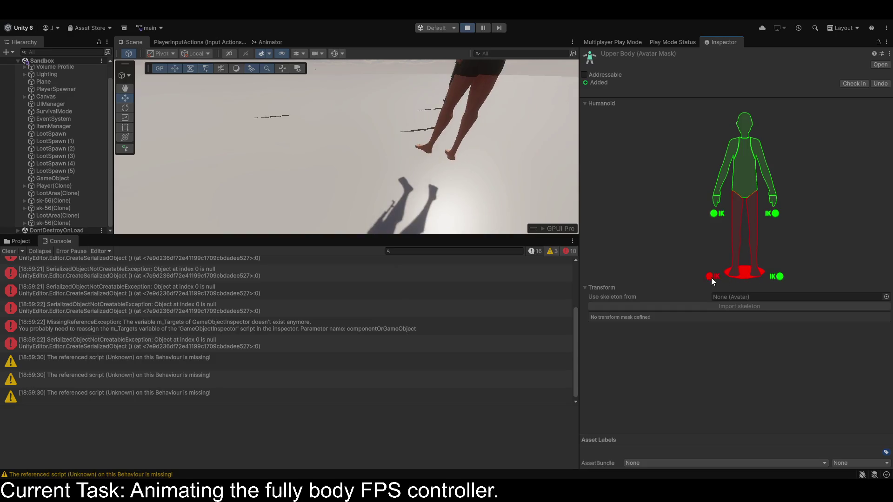
pyautogui.click(780, 278)
# Exclude the torso, head, both arms and left hand, leaving only the right hand and hand IK goals
pyautogui.click(744, 170)
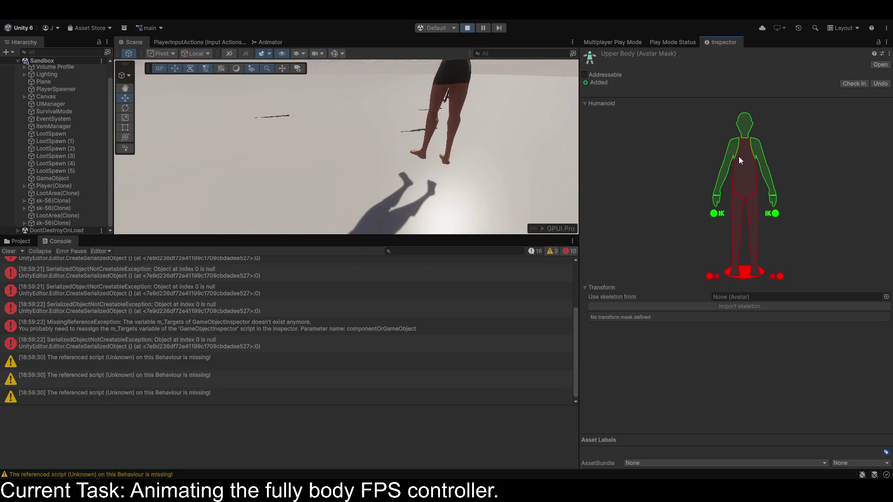
pyautogui.click(744, 130)
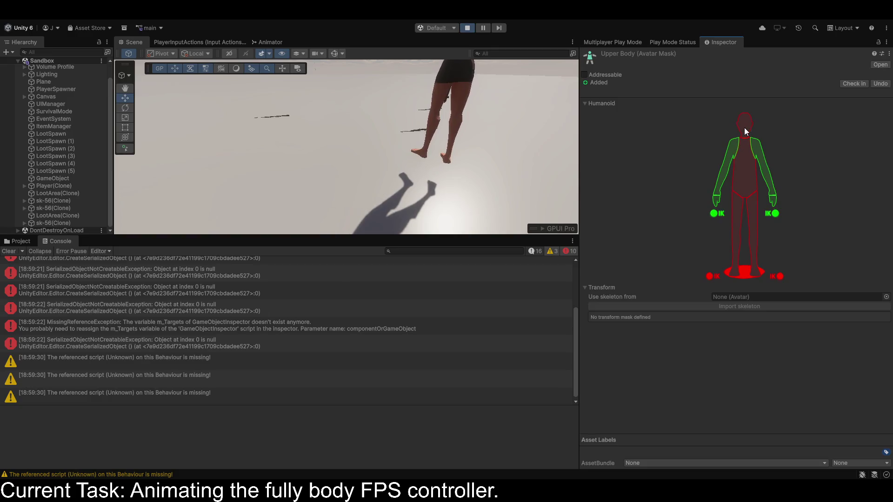
pyautogui.click(733, 149)
pyautogui.click(760, 146)
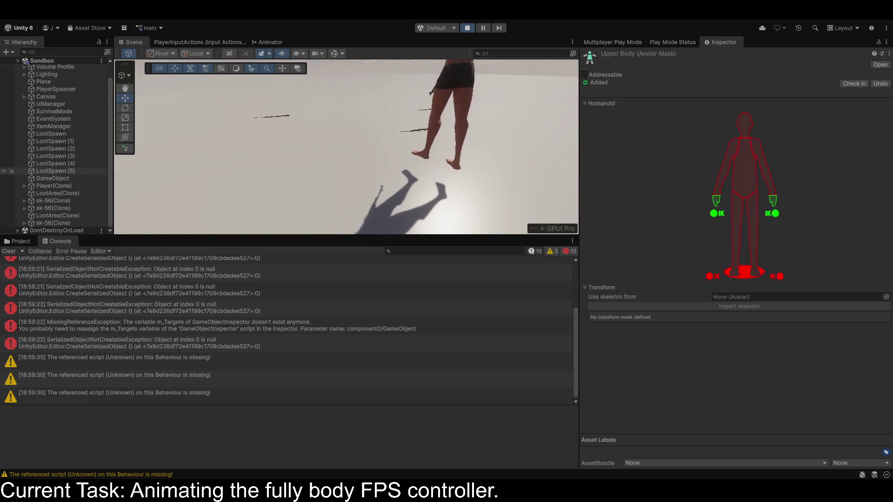
pyautogui.click(717, 200)
pyautogui.click(270, 42)
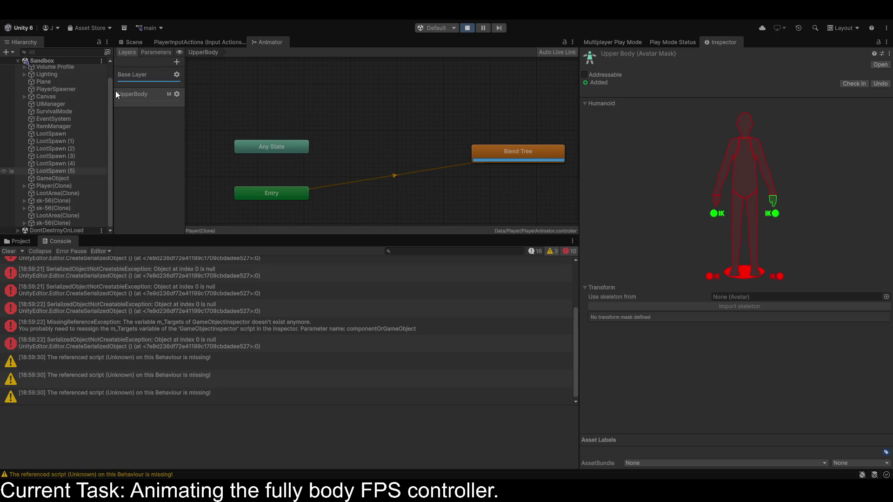
# Expand Player(Clone) in the Hierarchy and inspect its Probes Anchor child
pyautogui.click(138, 42)
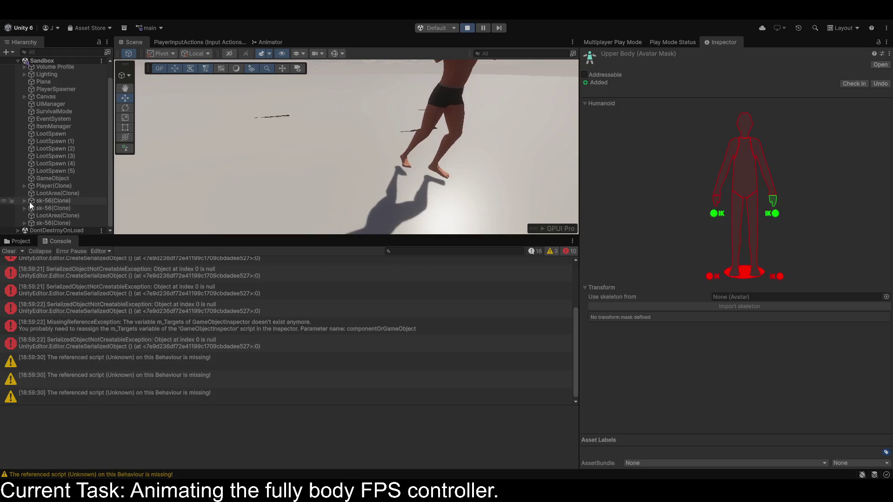
pyautogui.click(24, 186)
pyautogui.scroll(-4, 28, 189)
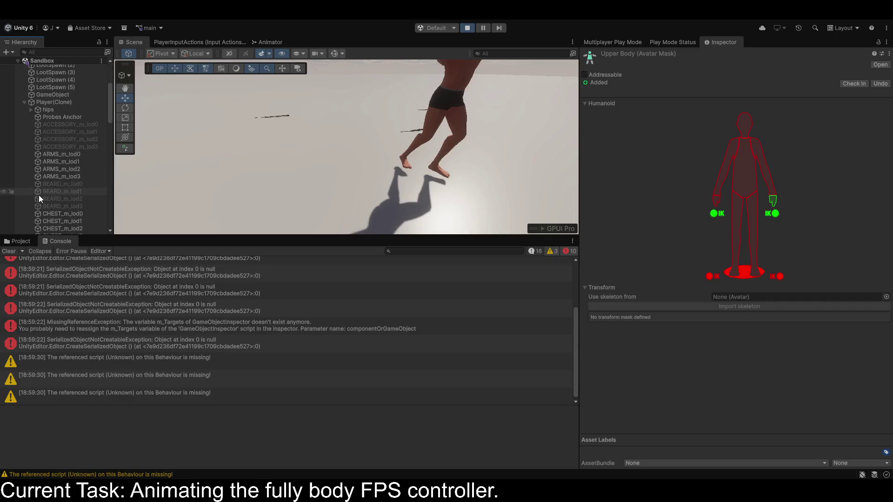
pyautogui.click(59, 118)
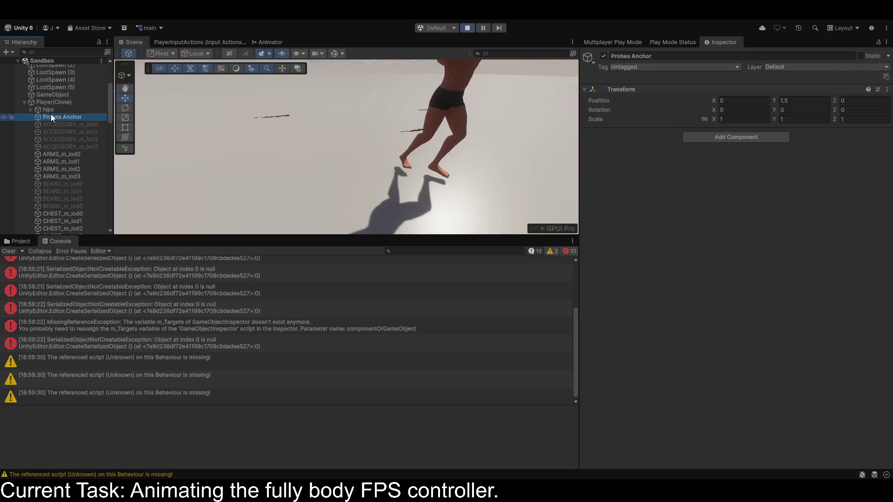
pyautogui.scroll(-10, 51, 113)
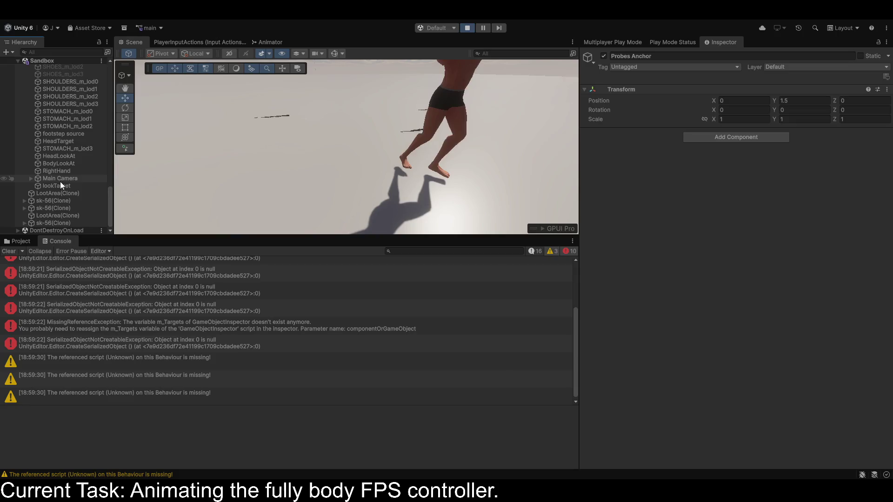
# Lower the HeadEffector's FBBIK Body Weight under Main Camera to 0, then deselect it
pyautogui.click(34, 179)
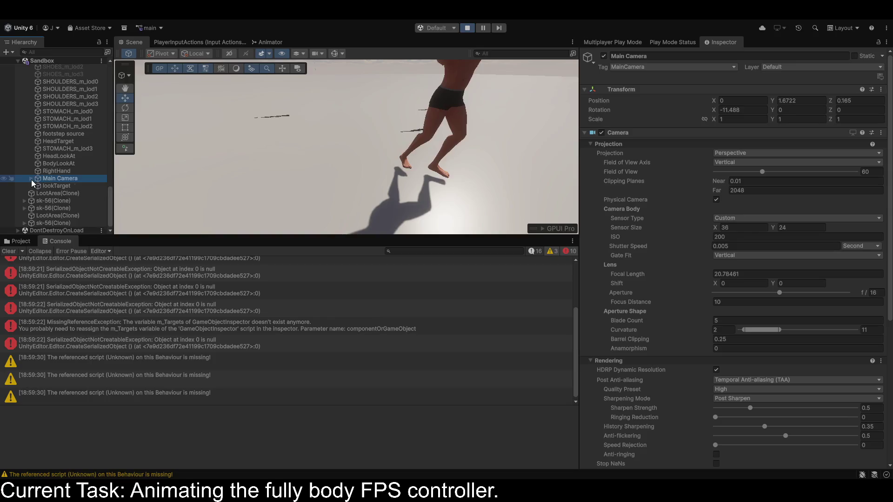
pyautogui.click(31, 179)
pyautogui.click(66, 193)
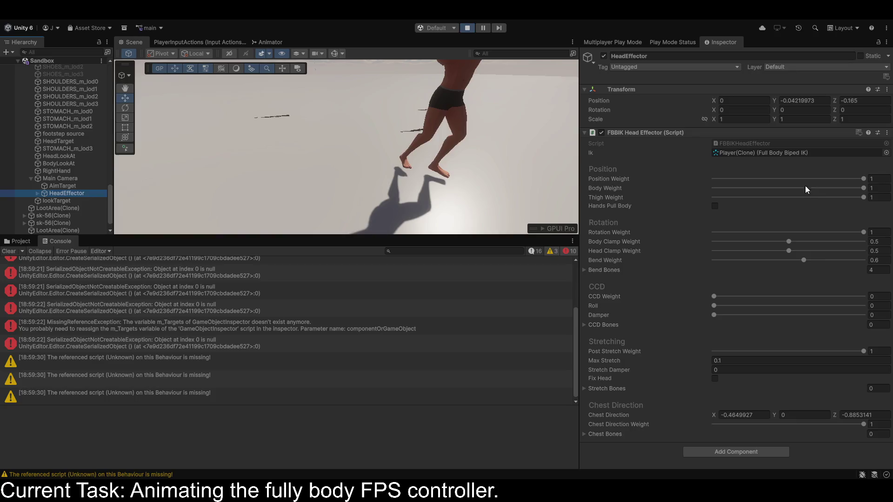
pyautogui.moveTo(856, 188)
pyautogui.mouseDown()
pyautogui.moveTo(629, 188)
pyautogui.moveTo(889, 194)
pyautogui.mouseUp()
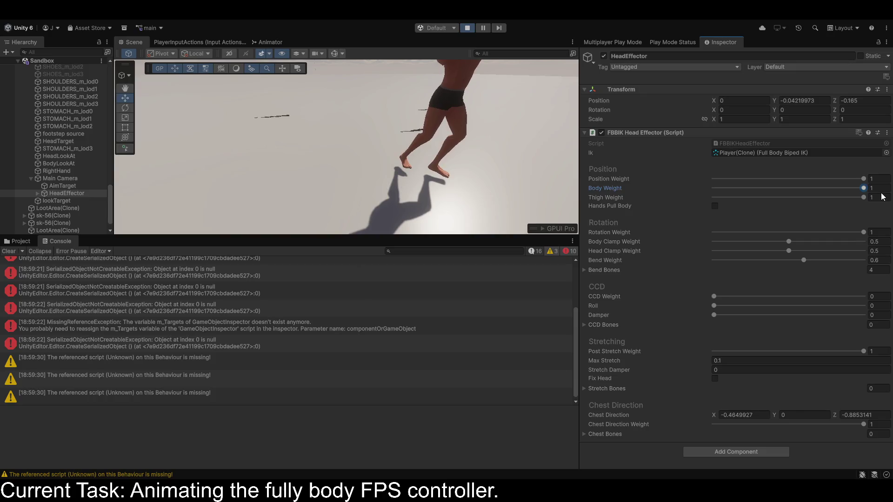
pyautogui.click(465, 193)
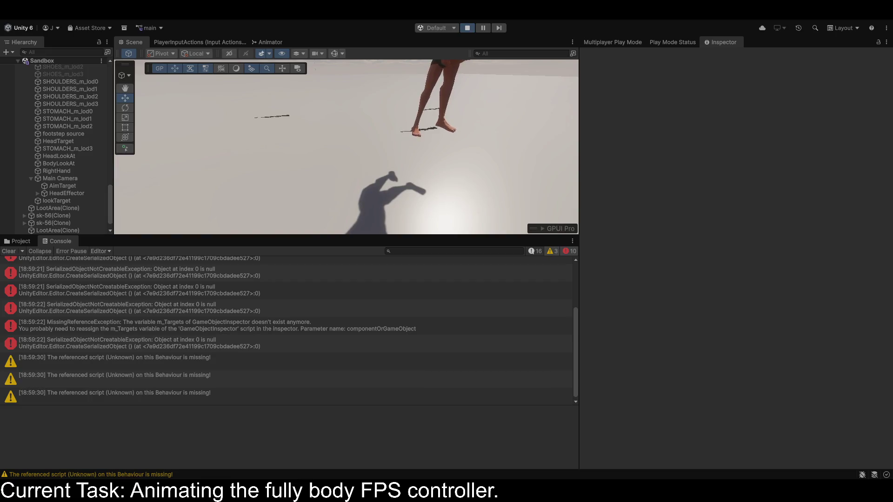
# Open the UpperBody Blend Tree and show its D90, Center and U90 motions at -1, 0, 1
pyautogui.moveTo(426, 149); pyautogui.dragTo(425, 63)
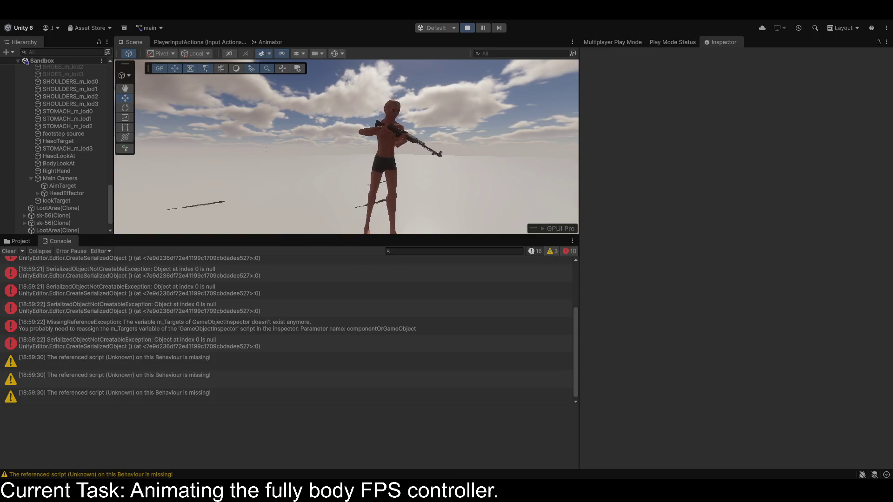
pyautogui.click(262, 41)
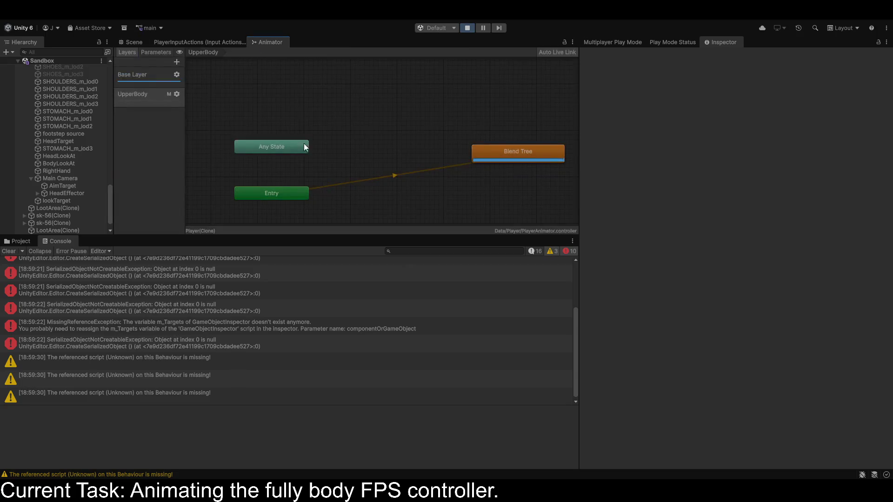
pyautogui.click(512, 151)
pyautogui.doubleClick(504, 153)
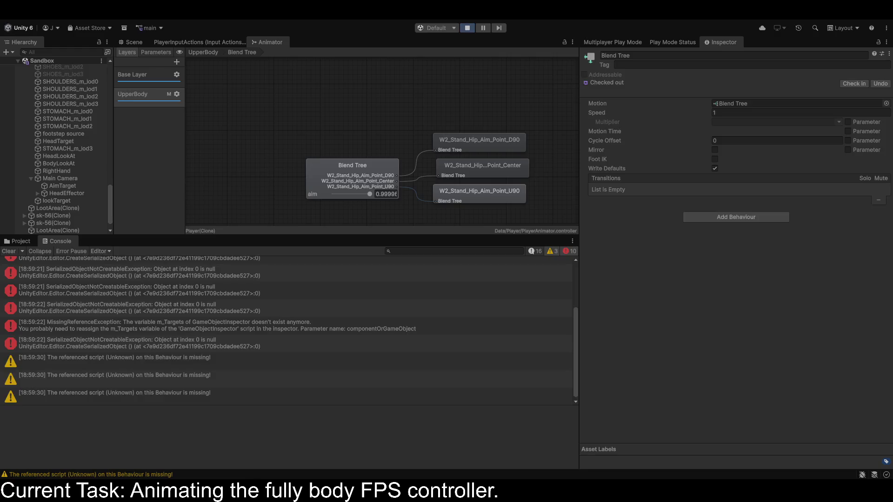
pyautogui.click(189, 43)
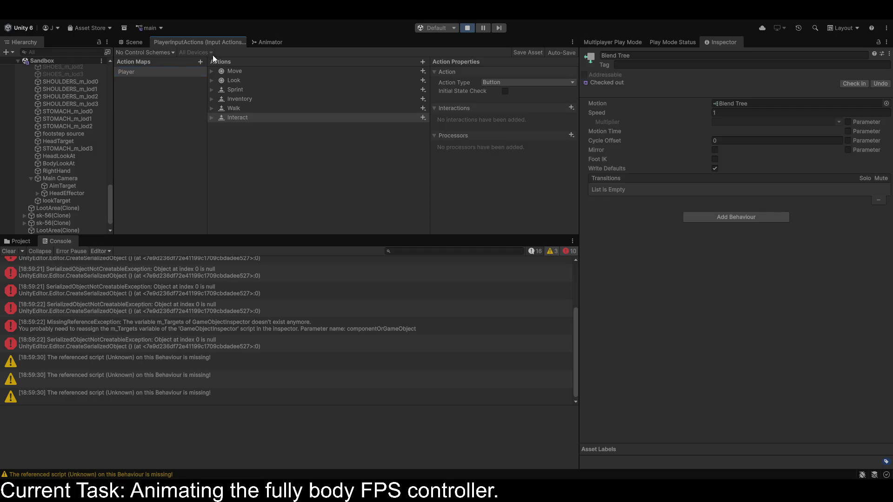
pyautogui.click(263, 42)
pyautogui.click(349, 176)
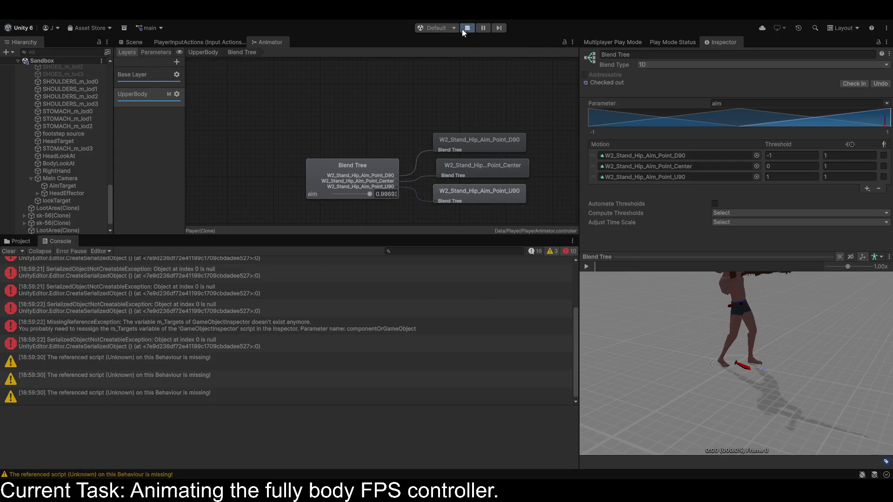
# Set the HeadEffector's Body Weight to 1 and Thigh Weight to 0, then watch the character aim
pyautogui.click(50, 194)
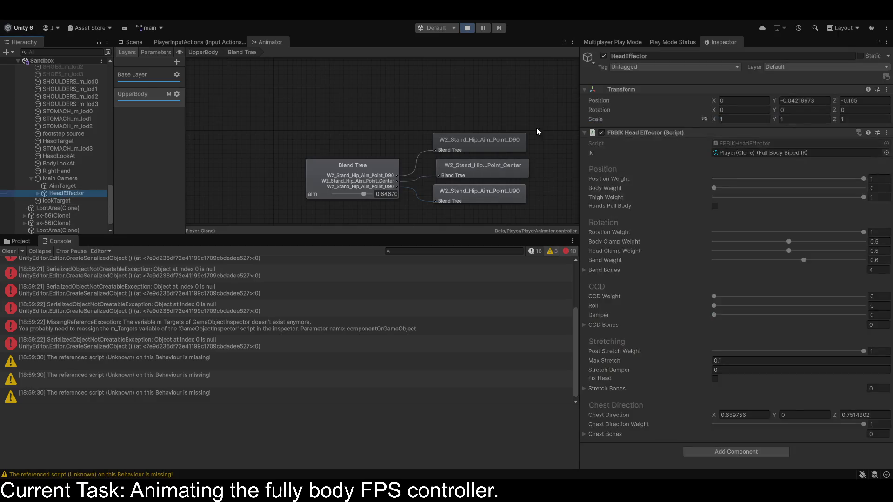
pyautogui.moveTo(715, 187); pyautogui.dragTo(864, 188)
pyautogui.moveTo(863, 196); pyautogui.dragTo(685, 196)
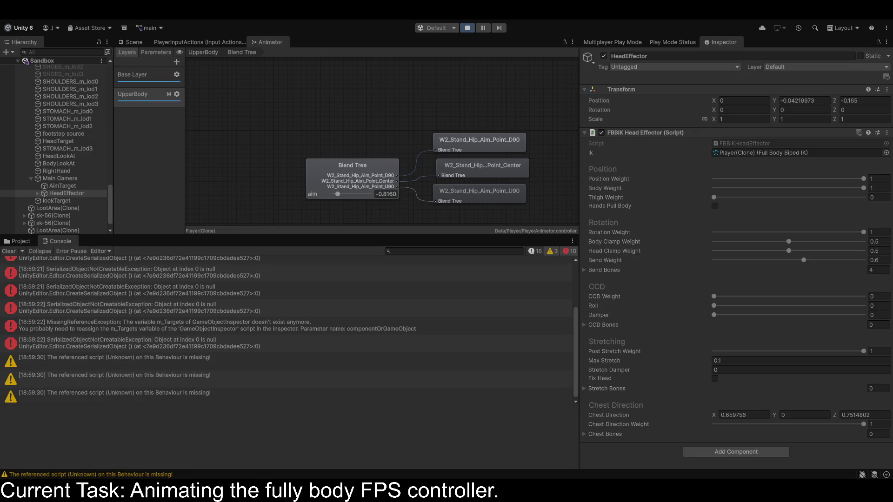
pyautogui.click(131, 43)
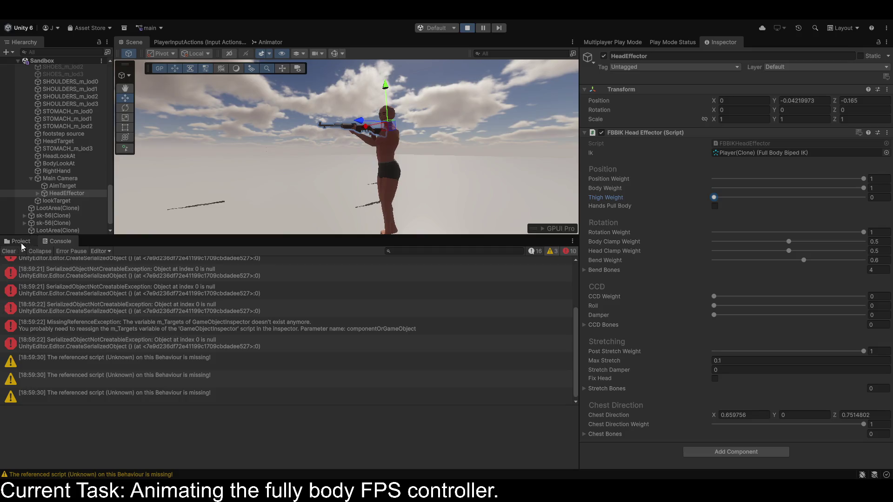
# Stop Play, open the Player prefab and move HeadEffector out from under Main Camera
pyautogui.click(20, 243)
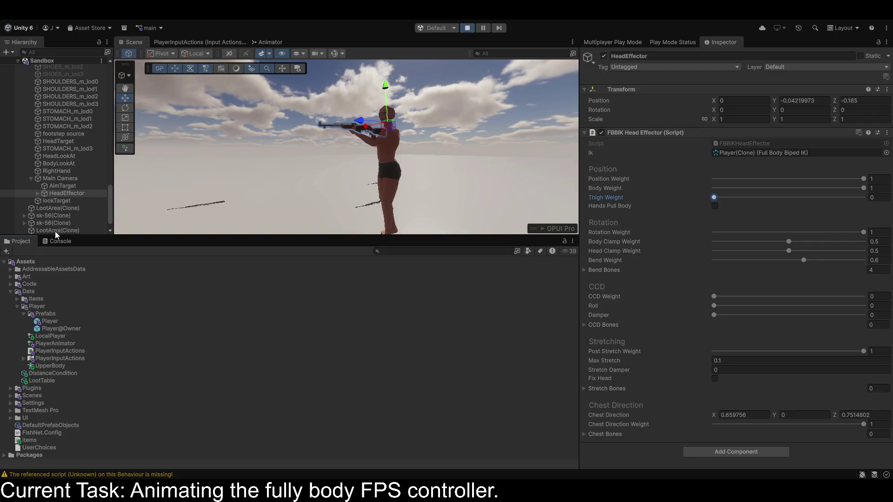
pyautogui.click(467, 28)
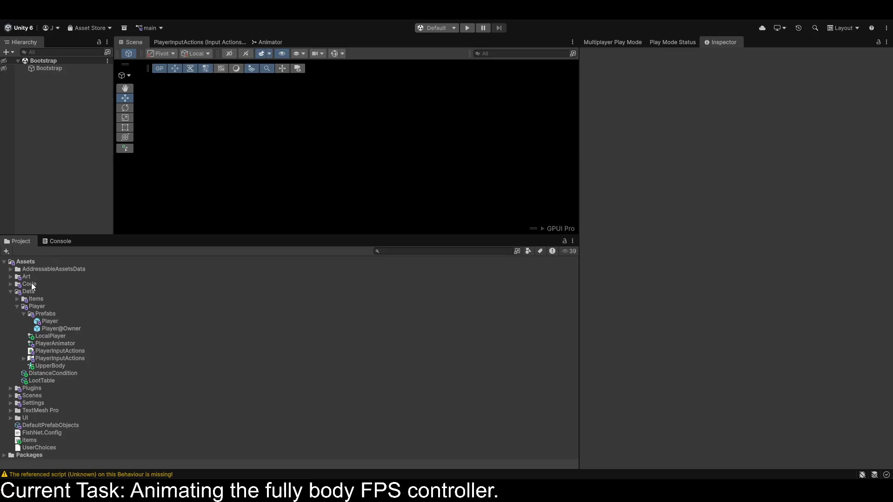
pyautogui.doubleClick(53, 324)
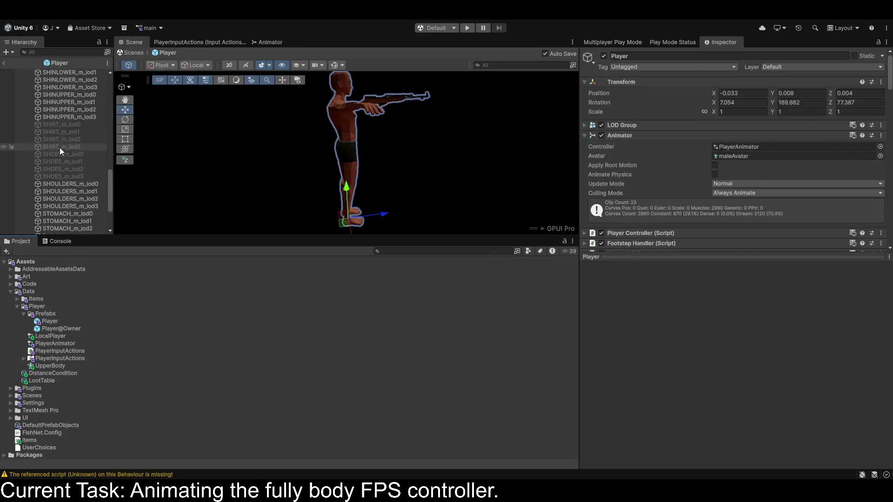
pyautogui.scroll(-5, 58, 150)
pyautogui.click(56, 223)
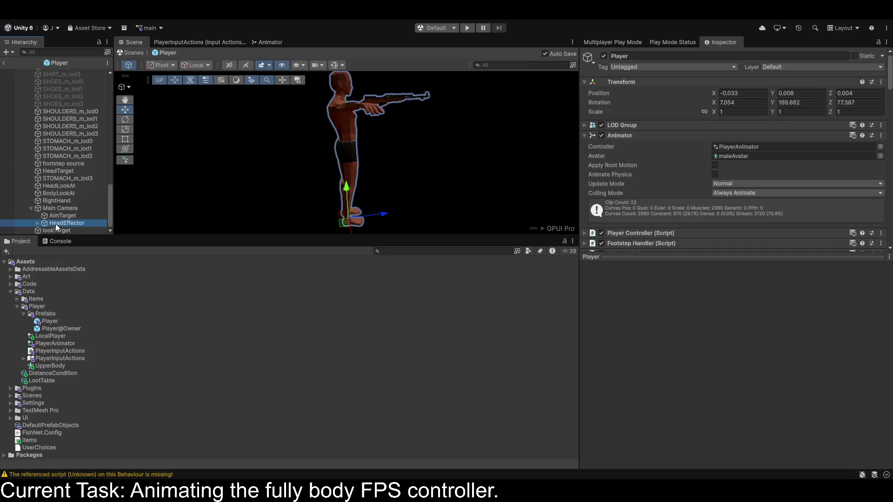
pyautogui.moveTo(55, 227); pyautogui.dragTo(55, 207)
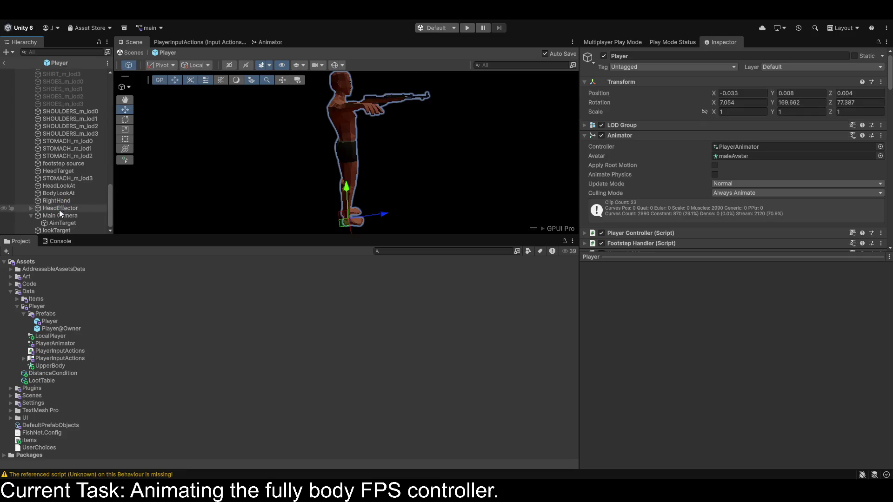
# Parent WeaponRoot under Main Camera, exit Prefab Mode and run the game
pyautogui.click(32, 208)
pyautogui.click(58, 215)
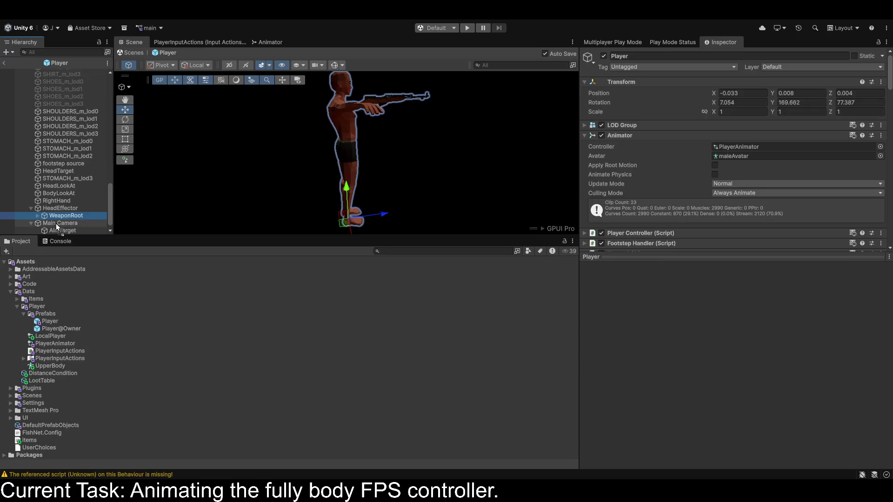
pyautogui.moveTo(56, 223); pyautogui.dragTo(57, 222)
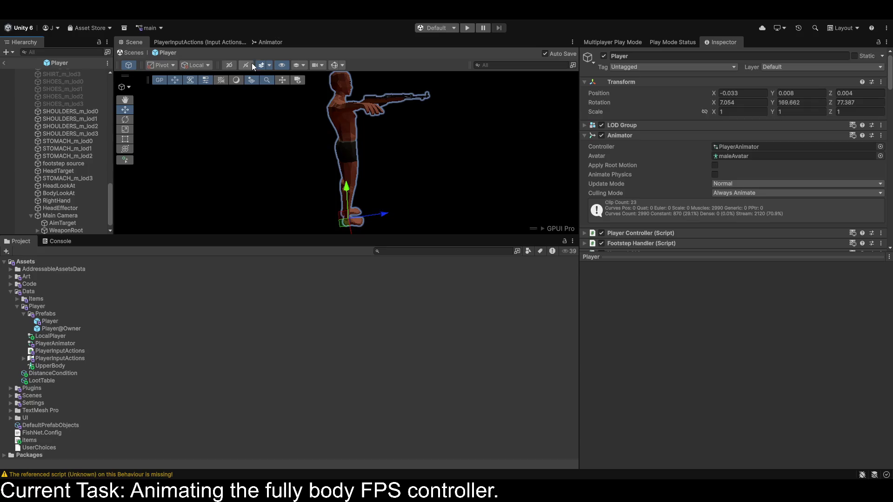
pyautogui.click(4, 63)
pyautogui.click(469, 28)
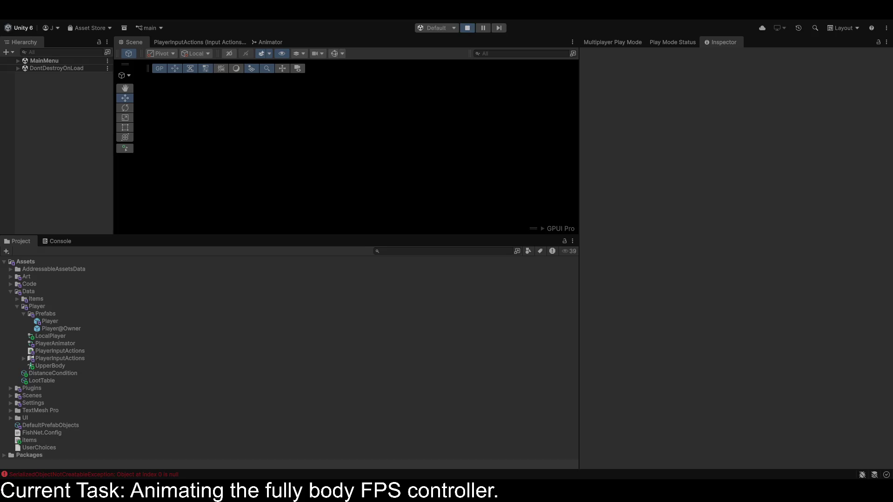
# Clear the Console errors and view the live aim value in the Animator's Blend Tree
pyautogui.click(58, 241)
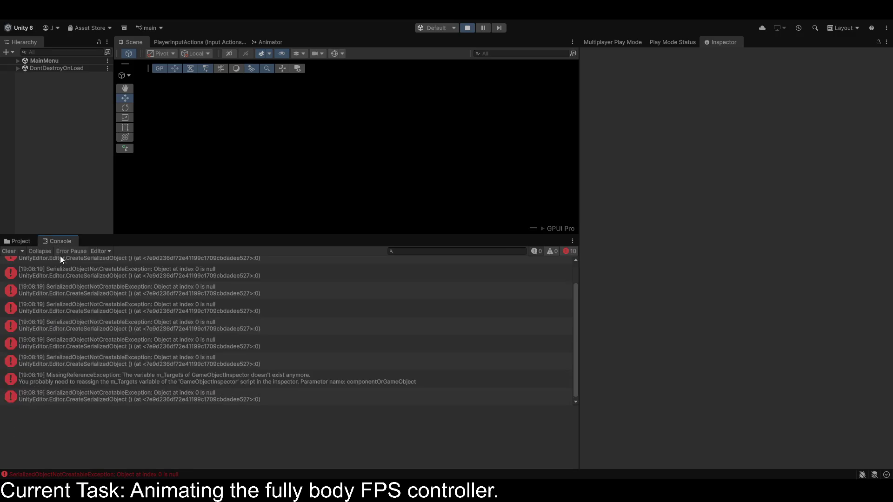
pyautogui.click(8, 251)
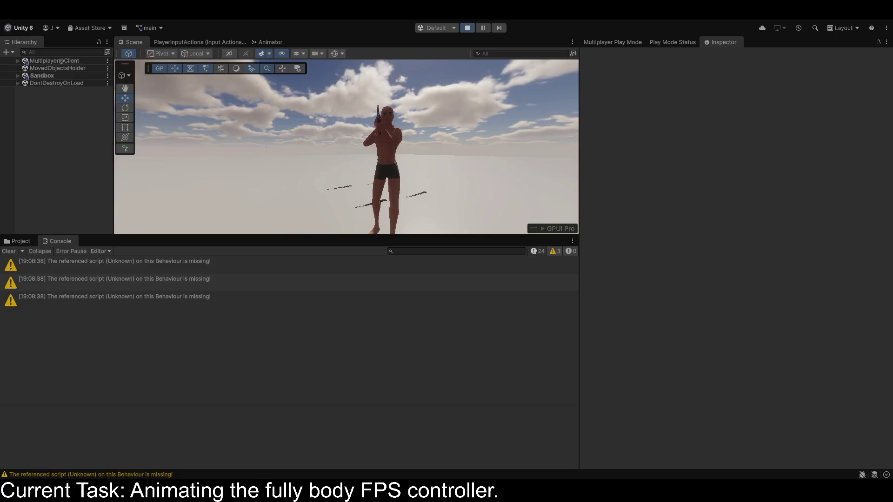
pyautogui.click(269, 44)
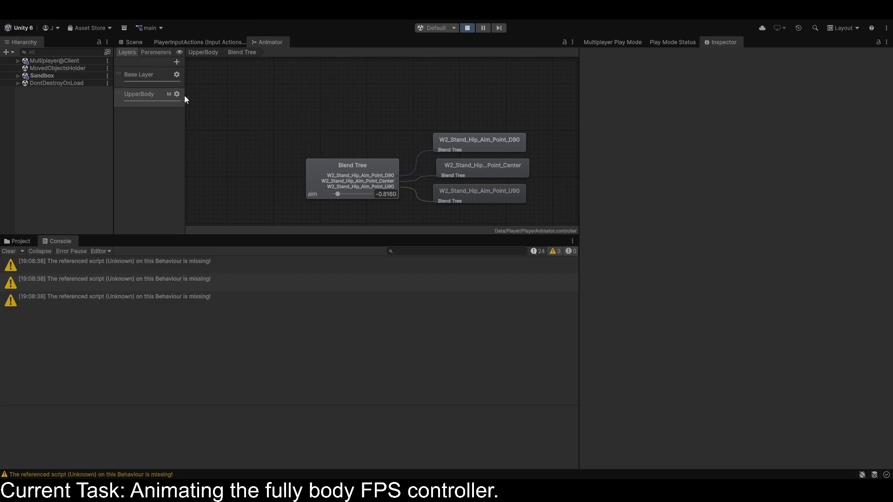
# Bind the Animator to the running Player(Clone) and open the UpperBody aim Blend Tree
pyautogui.click(203, 52)
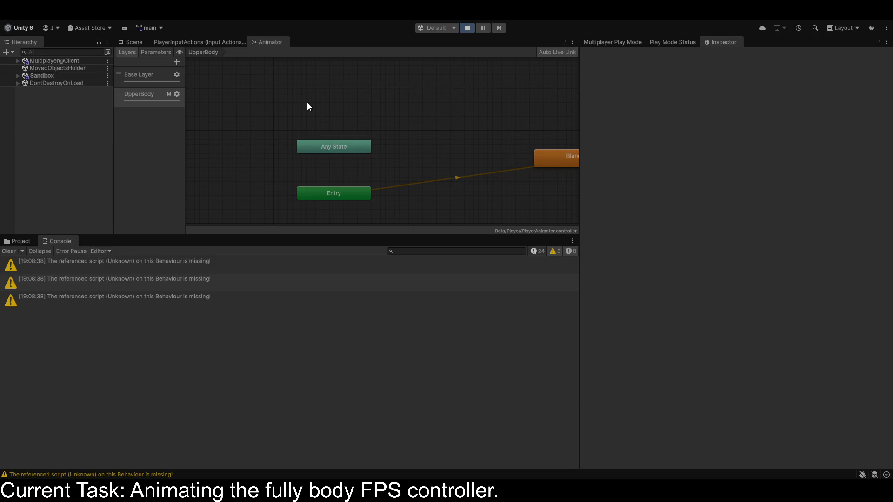
pyautogui.click(18, 75)
pyautogui.scroll(-2, 42, 183)
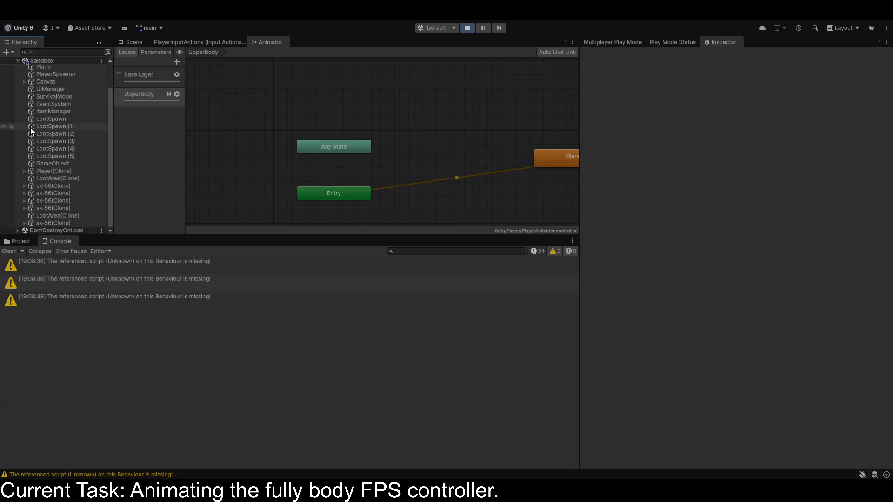
pyautogui.click(42, 171)
pyautogui.click(24, 171)
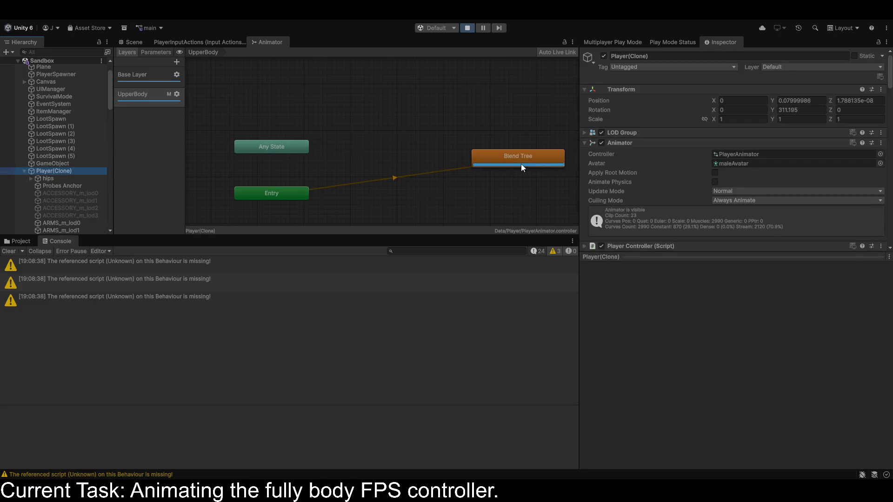
pyautogui.doubleClick(507, 158)
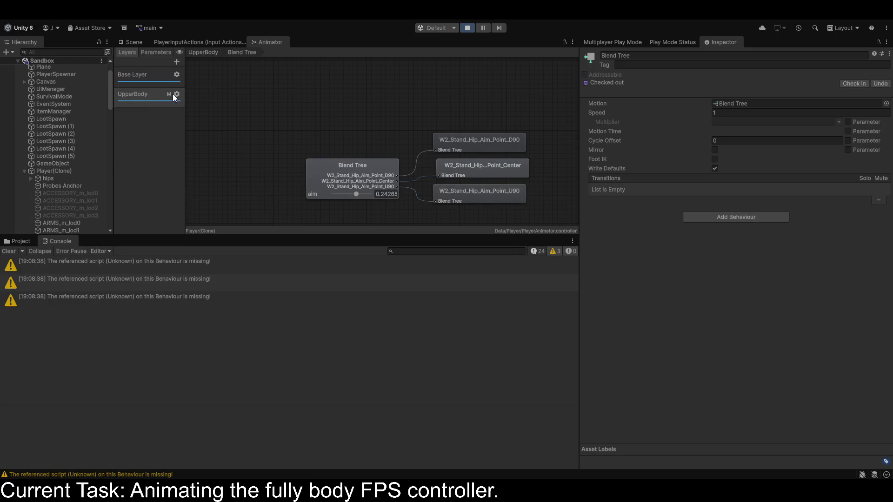
# Open the UpperBody layer's avatar mask and enable the torso, arms and hands
pyautogui.click(267, 107)
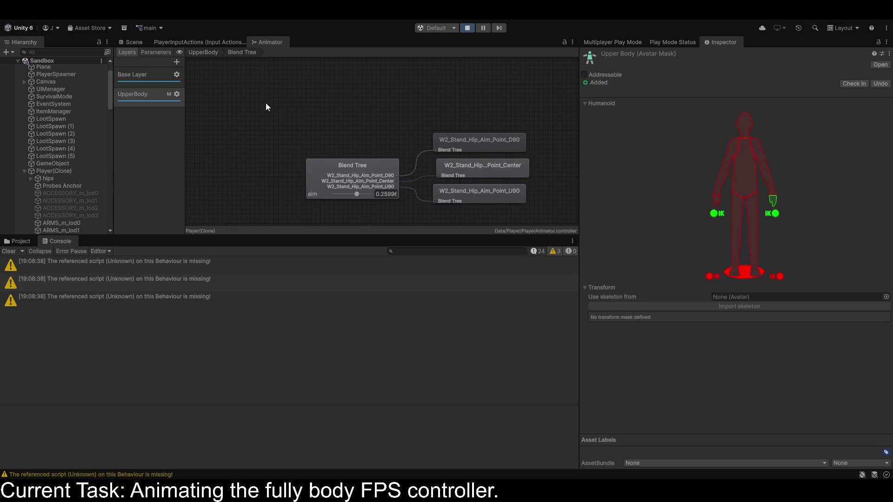
pyautogui.click(747, 184)
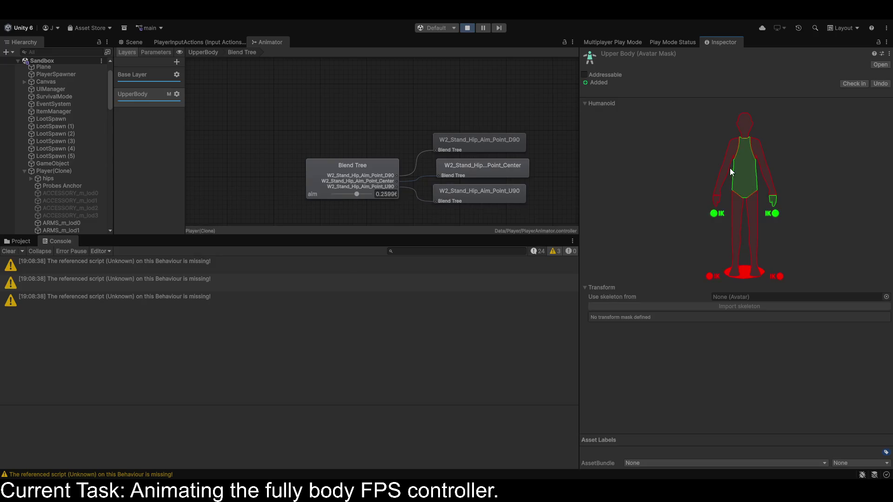
pyautogui.click(718, 195)
pyautogui.click(747, 149)
pyautogui.click(737, 145)
pyautogui.click(716, 197)
pyautogui.click(720, 214)
pyautogui.click(770, 188)
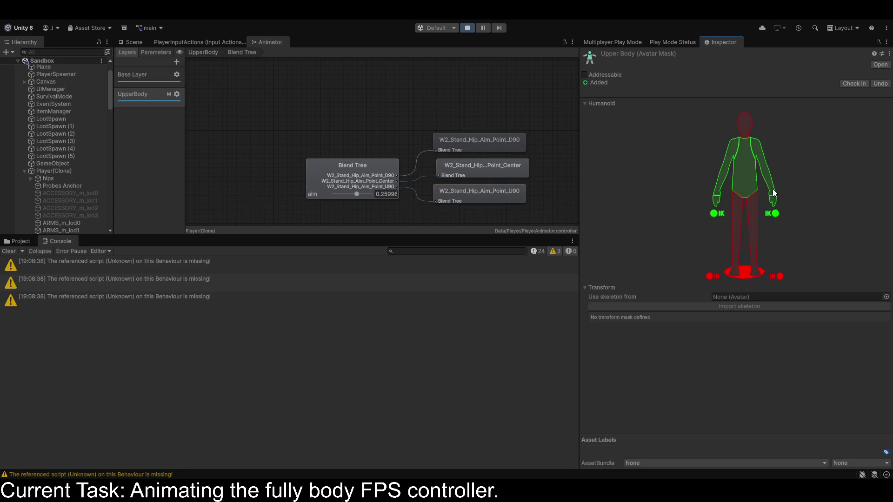
# Add the head and hand IK to the mask, then show the UpperBody layer's settings
pyautogui.click(732, 126)
pyautogui.click(742, 123)
pyautogui.click(732, 144)
pyautogui.click(745, 152)
pyautogui.click(757, 154)
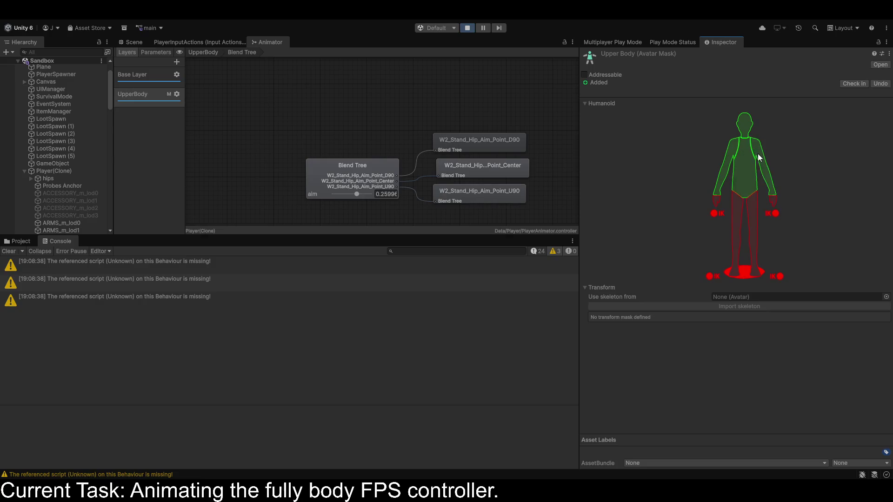
pyautogui.click(716, 214)
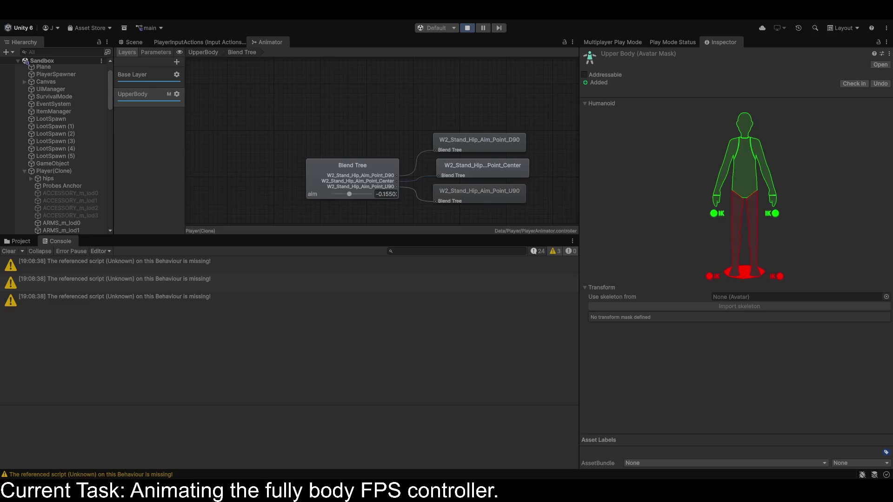
pyautogui.click(179, 94)
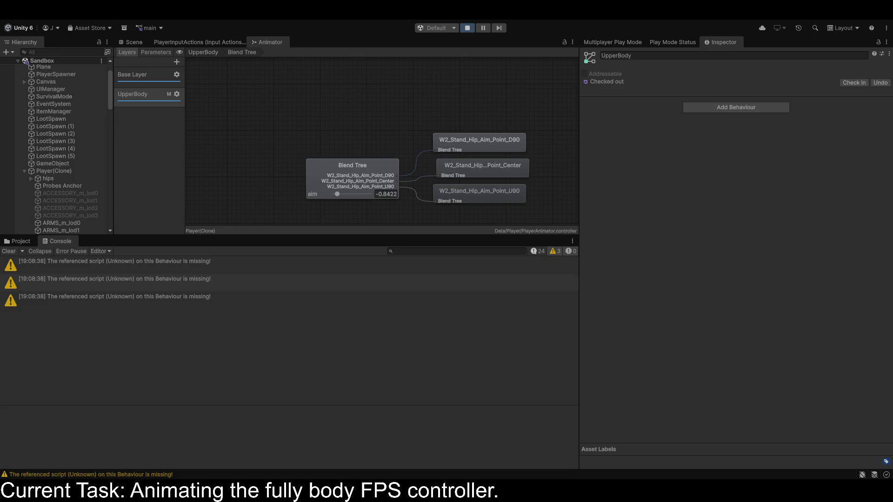
# Select HeadEffector and disable its FBBIK Head Effector component to compare
pyautogui.scroll(-10, 56, 186)
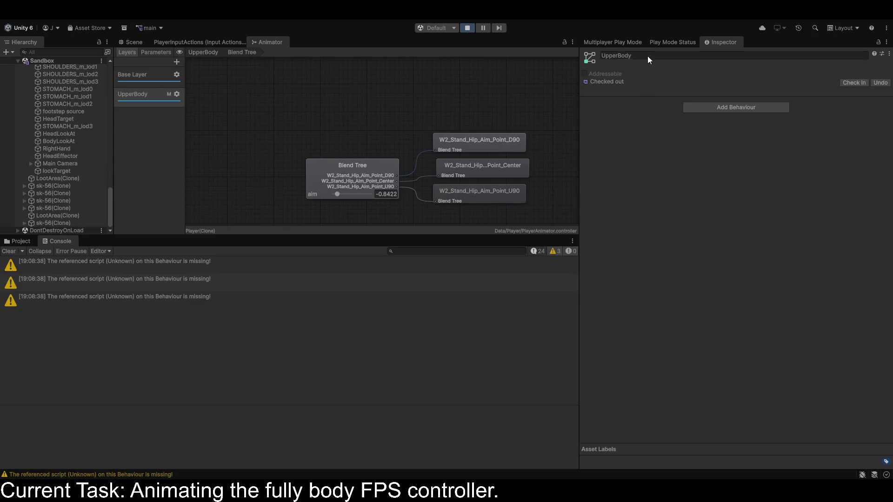
pyautogui.click(670, 44)
pyautogui.click(609, 42)
pyautogui.click(718, 42)
pyautogui.click(57, 157)
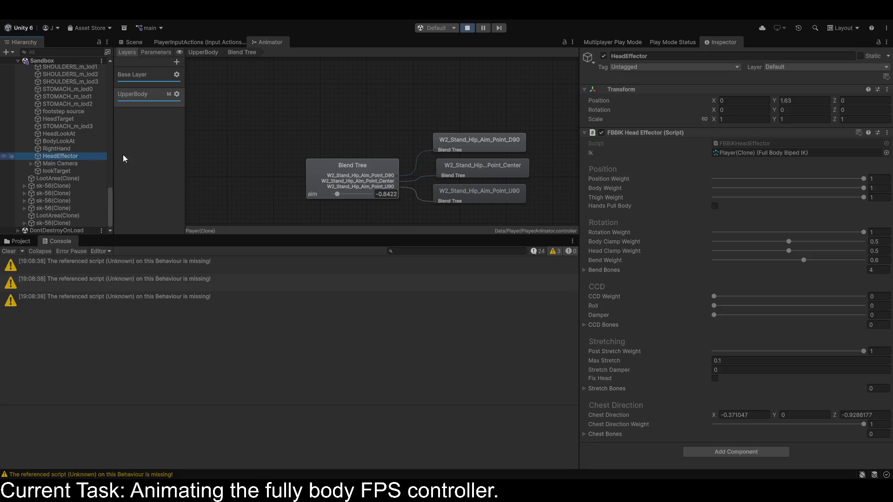
pyautogui.click(601, 133)
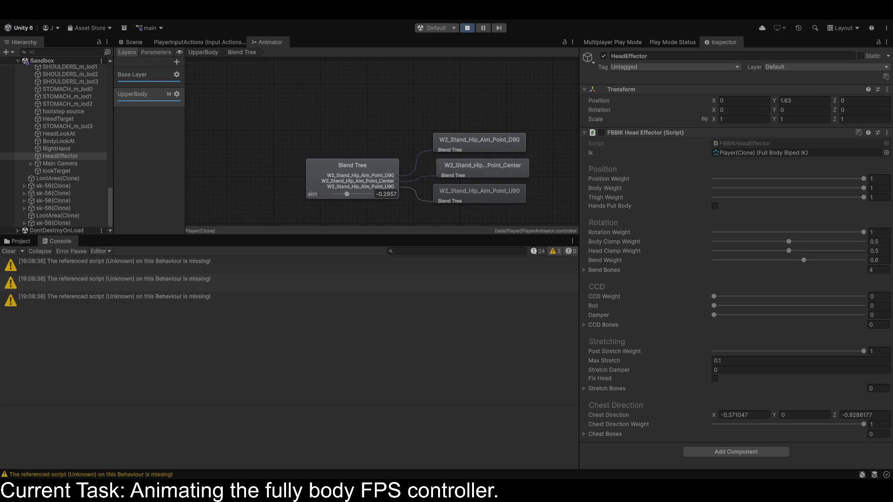
# Re-enable the FBBIK Head Effector and drop Position, Body and Thigh Weight to 0
pyautogui.click(602, 134)
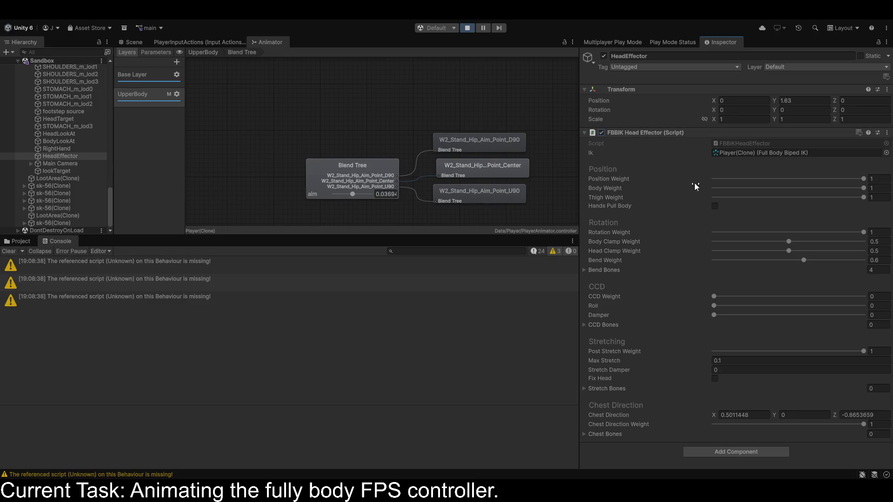
pyautogui.moveTo(731, 178)
pyautogui.mouseDown()
pyautogui.moveTo(753, 186)
pyautogui.moveTo(675, 186)
pyautogui.mouseUp()
pyautogui.moveTo(729, 188); pyautogui.dragTo(645, 191)
pyautogui.moveTo(725, 199); pyautogui.dragTo(676, 197)
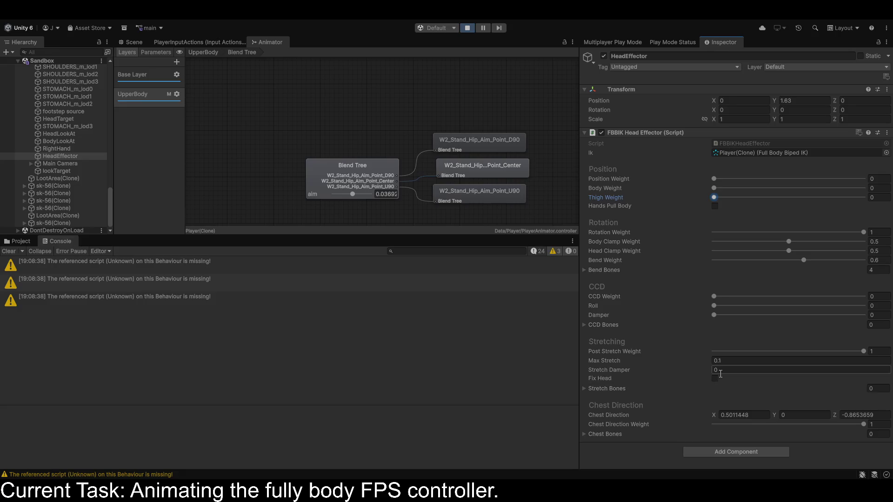
# Expand Stretch Bones, restore all three weights to 1, and view the character in the Scene
pyautogui.click(584, 390)
pyautogui.scroll(-1, 595, 385)
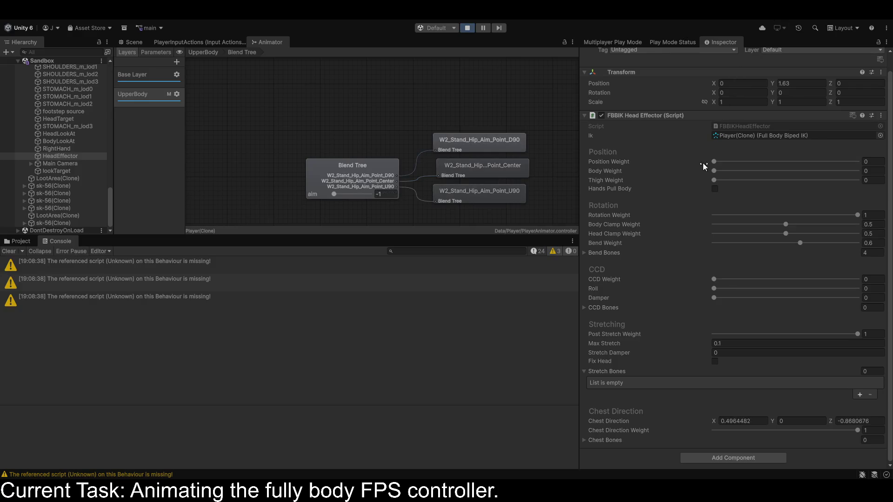
pyautogui.moveTo(713, 162); pyautogui.dragTo(868, 167)
pyautogui.moveTo(714, 171); pyautogui.dragTo(862, 171)
pyautogui.moveTo(729, 181); pyautogui.dragTo(858, 180)
pyautogui.click(136, 44)
pyautogui.moveTo(180, 77)
pyautogui.mouseDown()
pyautogui.moveTo(289, 183)
pyautogui.moveTo(821, 136)
pyautogui.moveTo(682, 211)
pyautogui.moveTo(810, 154)
pyautogui.moveTo(131, 171)
pyautogui.moveTo(302, 100)
pyautogui.moveTo(345, 169)
pyautogui.moveTo(337, 198)
pyautogui.mouseUp()
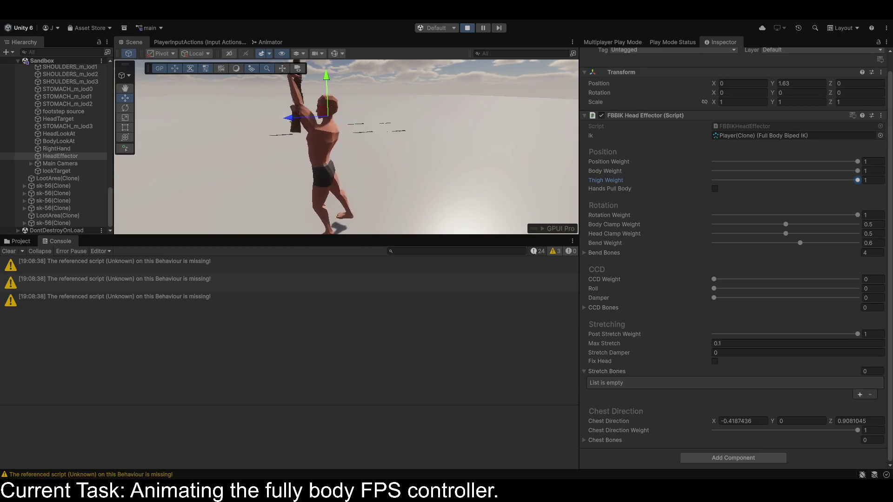
# Move HeadEffector under Main Camera during play, then stop play mode
pyautogui.click(59, 156)
pyautogui.moveTo(58, 159)
pyautogui.mouseDown()
pyautogui.moveTo(57, 173)
pyautogui.moveTo(57, 164)
pyautogui.mouseUp()
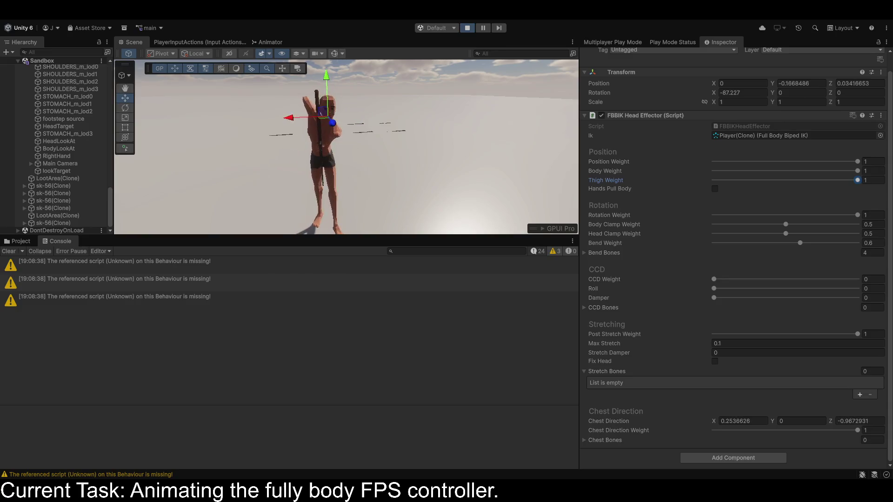
pyautogui.click(467, 28)
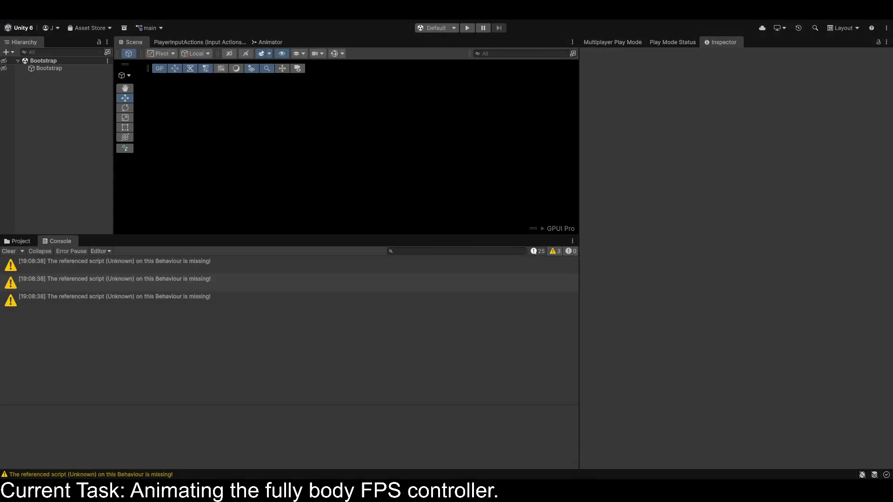
# Clear the Console and open the Player prefab from the Project window
pyautogui.click(20, 241)
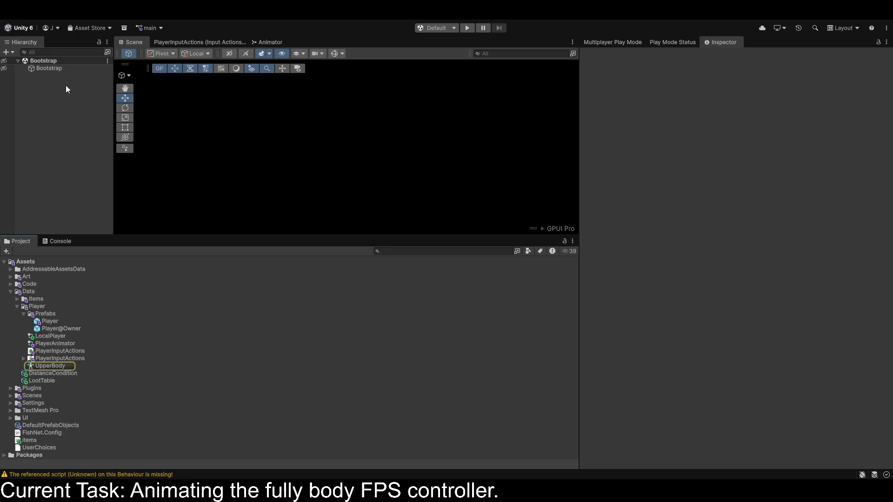
pyautogui.click(53, 240)
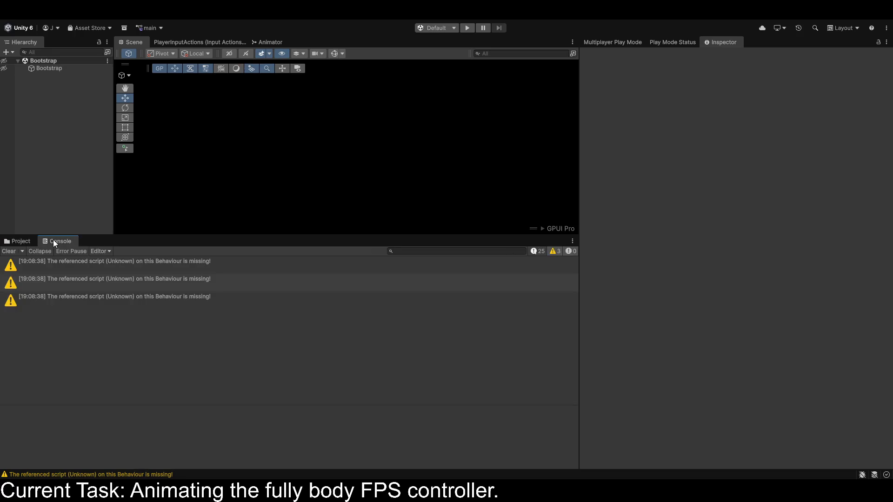
pyautogui.click(11, 253)
pyautogui.click(21, 239)
pyautogui.click(55, 323)
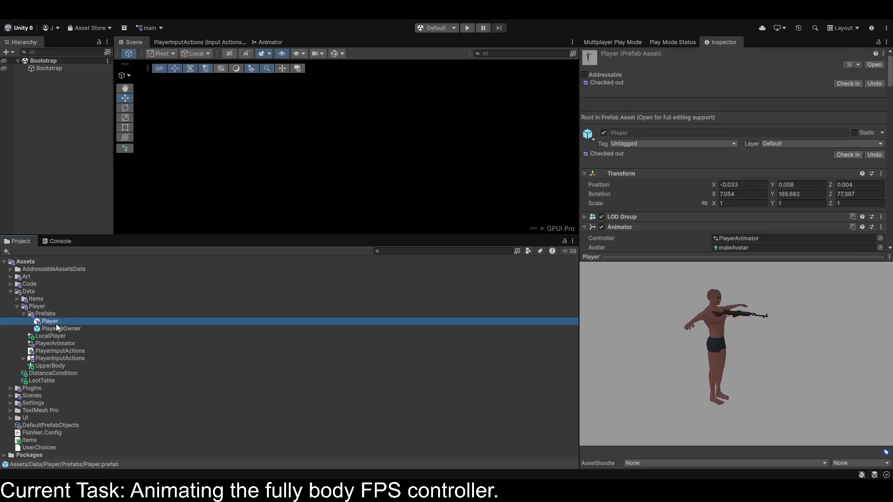
pyautogui.doubleClick(56, 324)
pyautogui.scroll(-5, 60, 204)
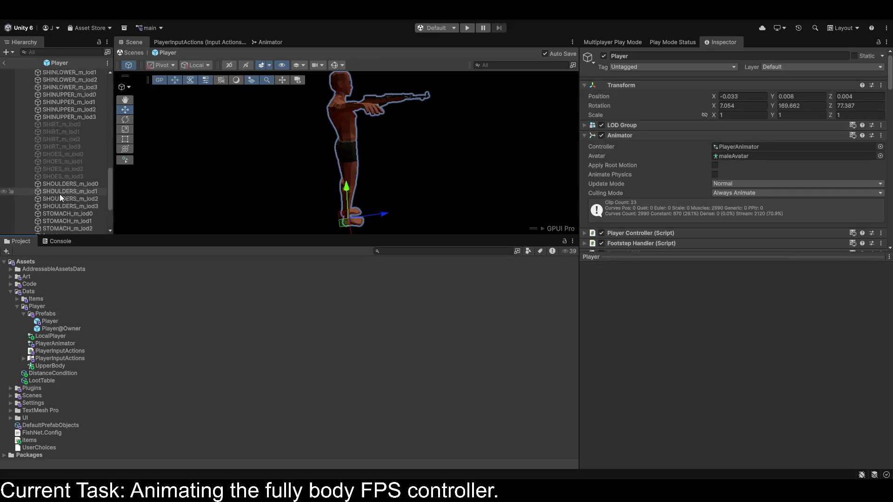
# Parent HeadEffector under Main Camera in the Player prefab and enter play mode
pyautogui.scroll(-4, 59, 193)
pyautogui.click(58, 200)
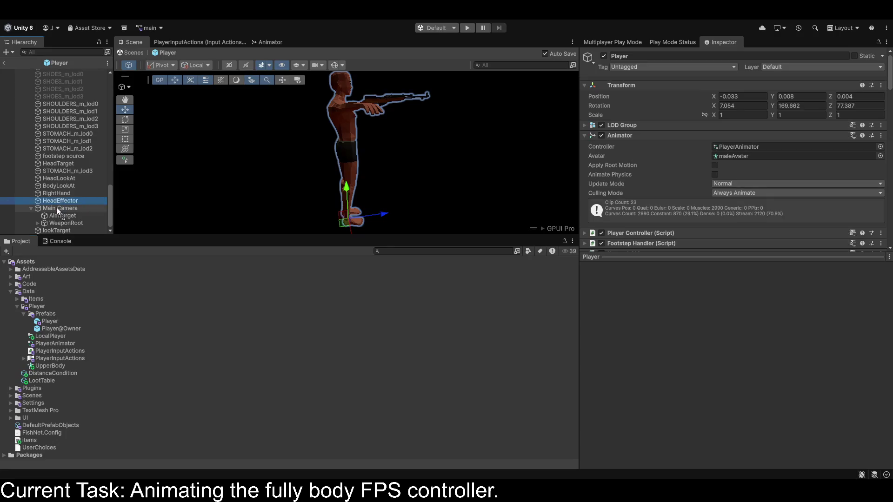
pyautogui.moveTo(57, 207); pyautogui.dragTo(57, 208)
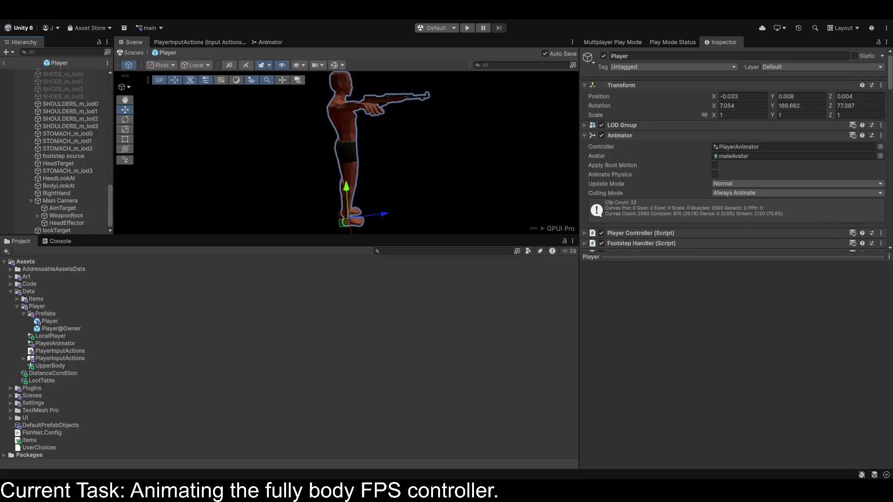
pyautogui.click(469, 29)
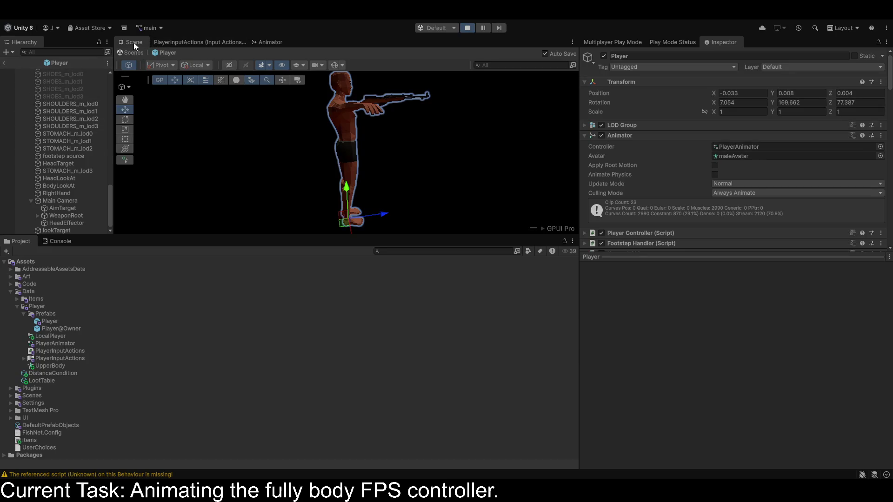
# Exit the prefab and select the running Player(Clone)'s HeadEffector under Main Camera
pyautogui.click(3, 63)
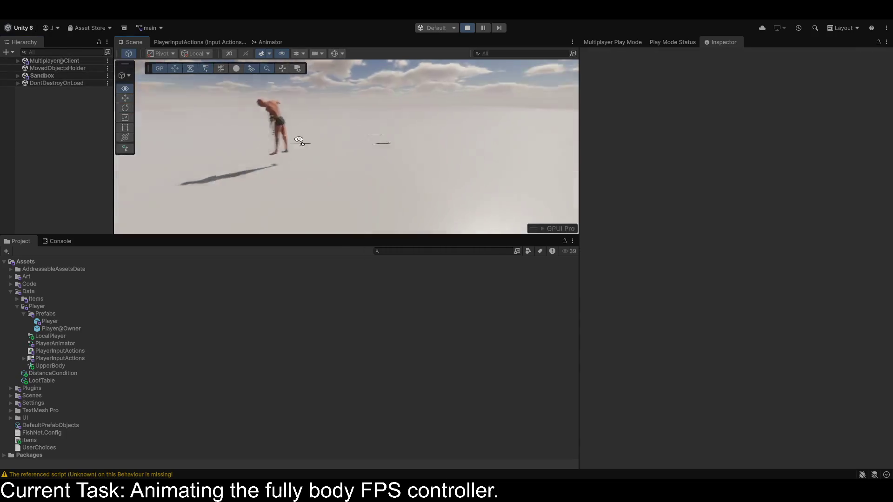
pyautogui.moveTo(267, 137); pyautogui.dragTo(242, 137)
pyautogui.click(17, 76)
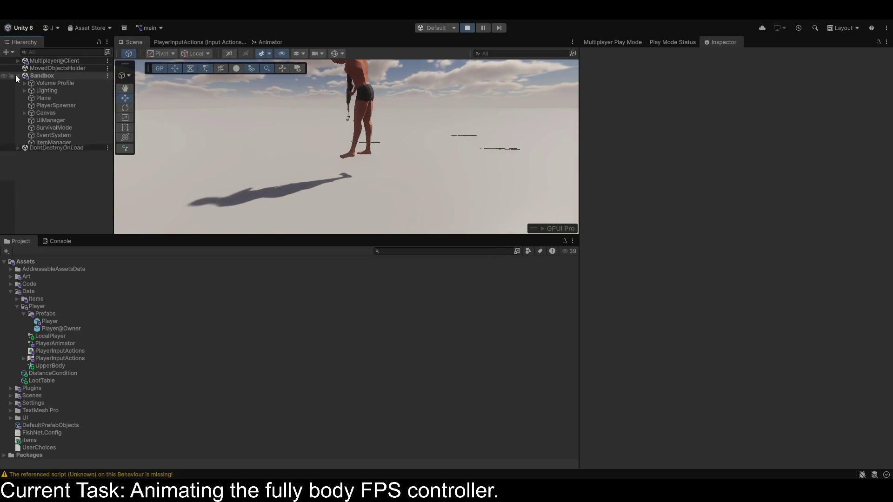
pyautogui.scroll(-2, 58, 179)
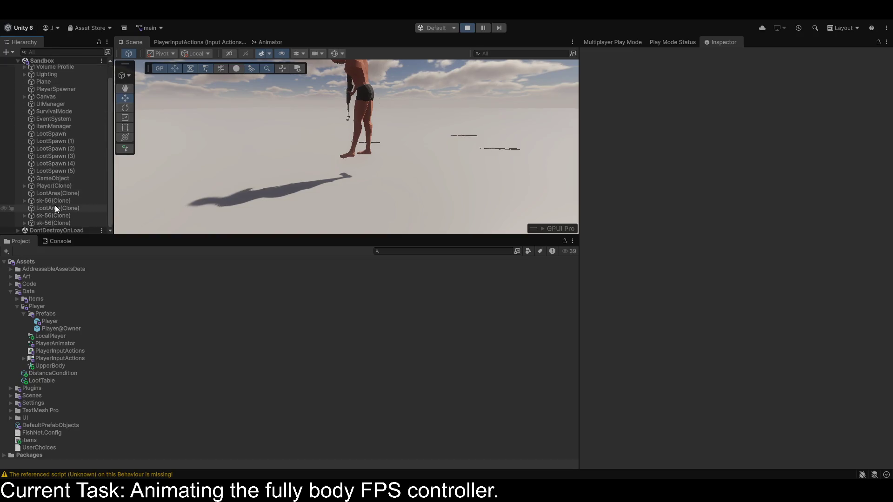
pyautogui.click(41, 186)
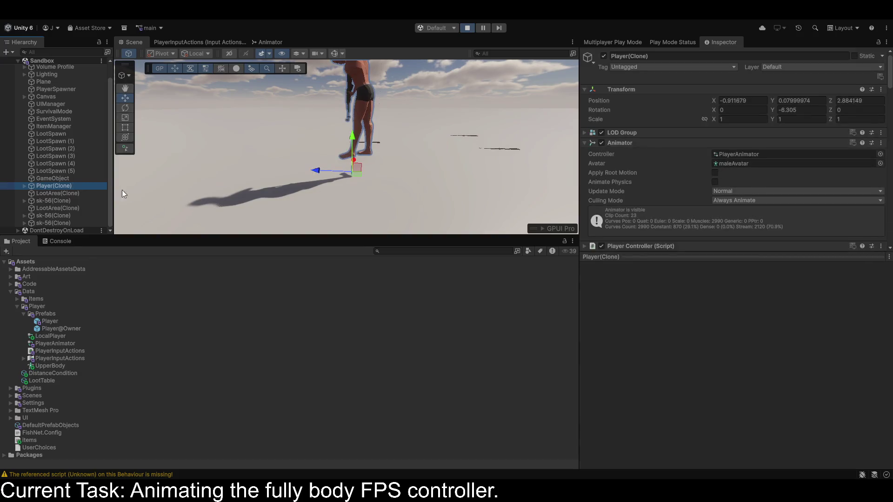
pyautogui.click(23, 185)
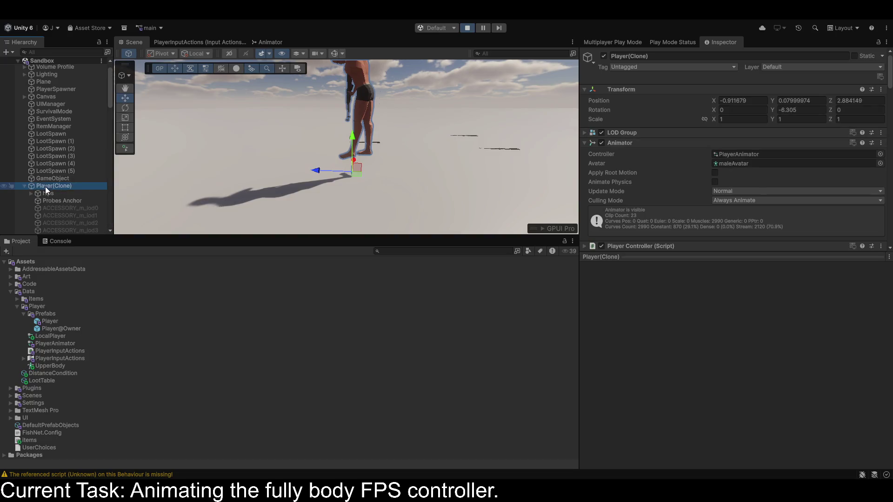
pyautogui.scroll(-15, 684, 132)
pyautogui.scroll(-4, 25, 202)
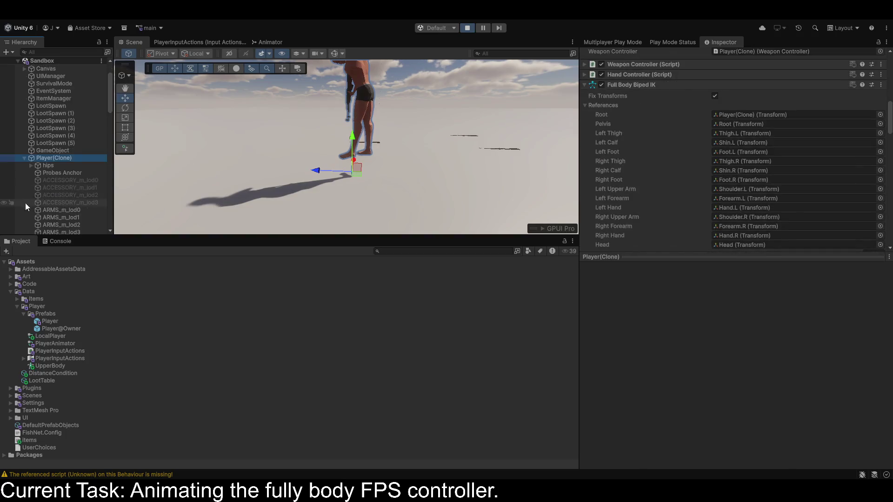
pyautogui.scroll(-15, 71, 183)
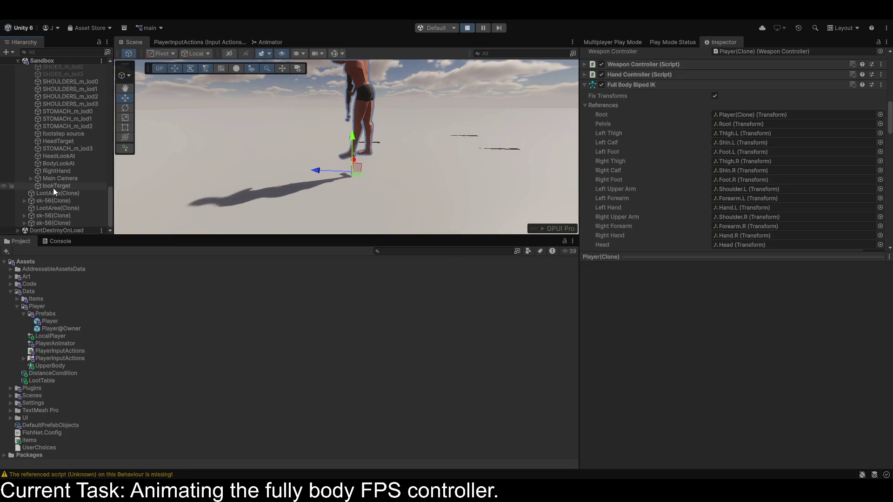
pyautogui.click(31, 178)
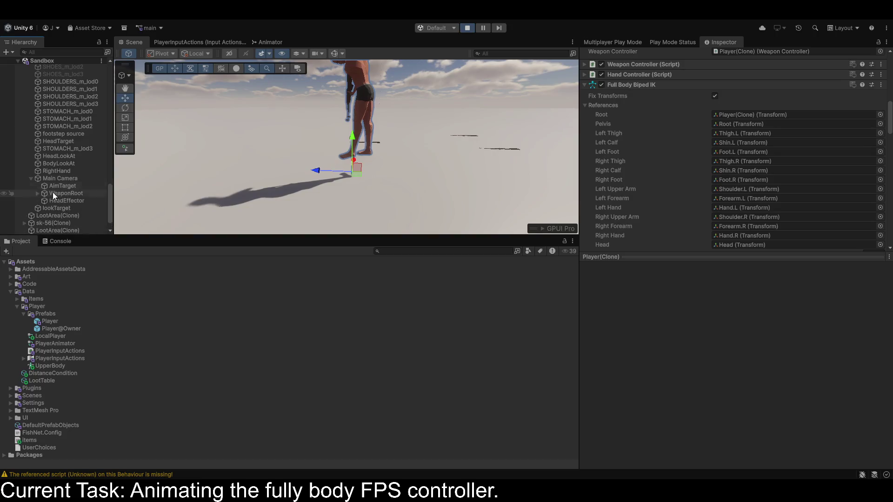
pyautogui.click(60, 200)
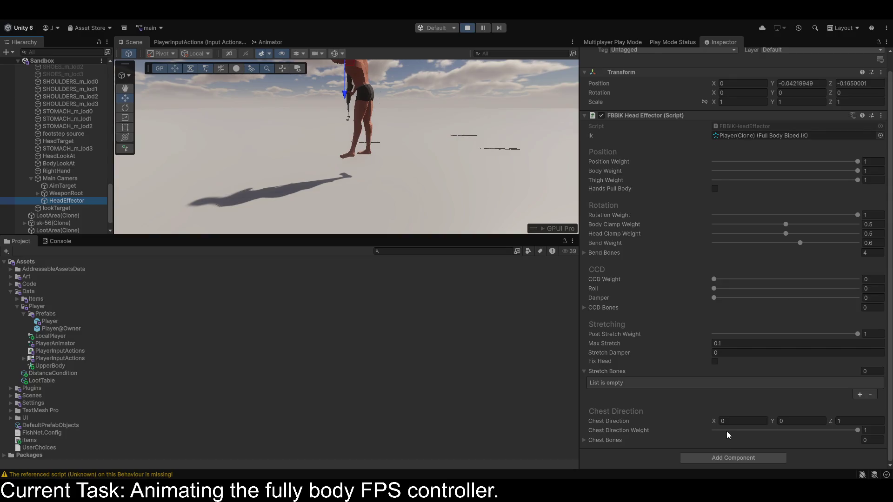
pyautogui.moveTo(730, 434)
pyautogui.mouseDown()
pyautogui.moveTo(714, 430)
pyautogui.moveTo(890, 446)
pyautogui.mouseUp()
pyautogui.moveTo(857, 180)
pyautogui.mouseDown()
pyautogui.moveTo(696, 182)
pyautogui.moveTo(867, 188)
pyautogui.mouseUp()
pyautogui.click(713, 189)
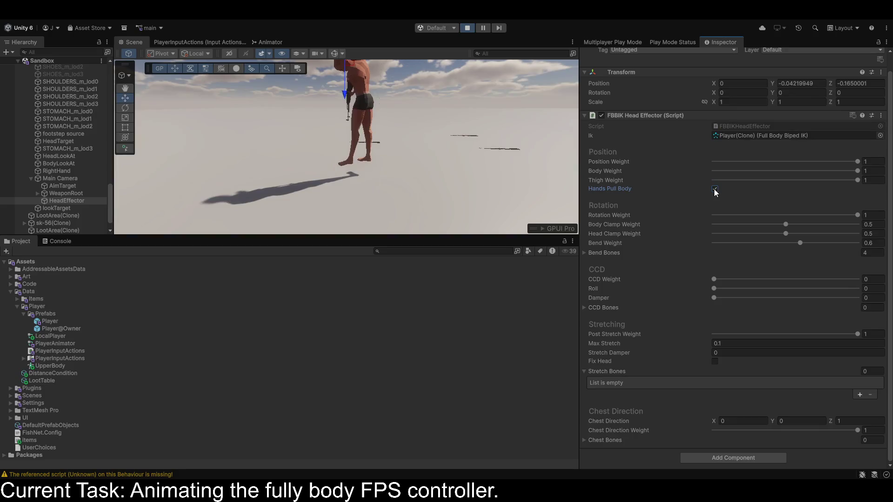
pyautogui.click(715, 190)
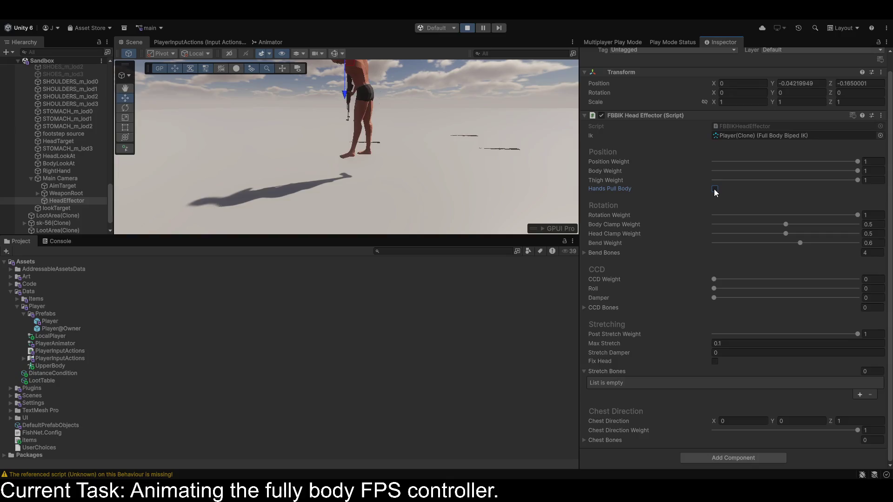
pyautogui.click(318, 108)
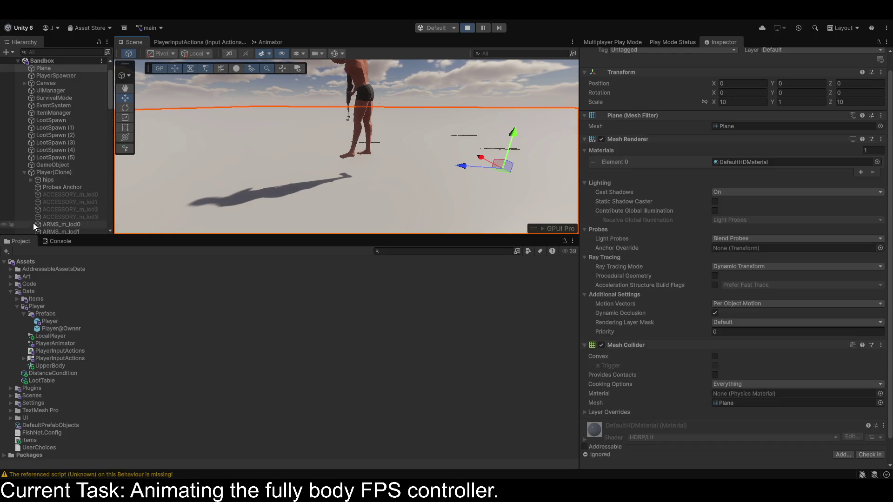
pyautogui.scroll(-15, 27, 174)
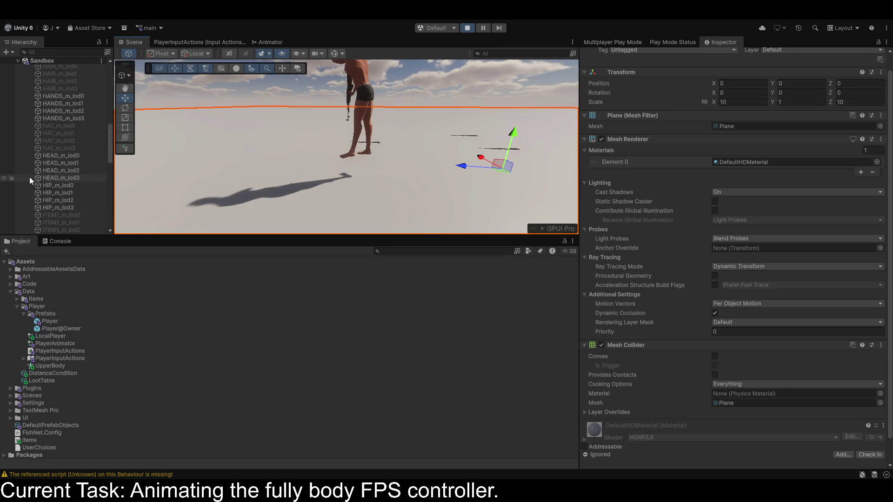
pyautogui.click(62, 176)
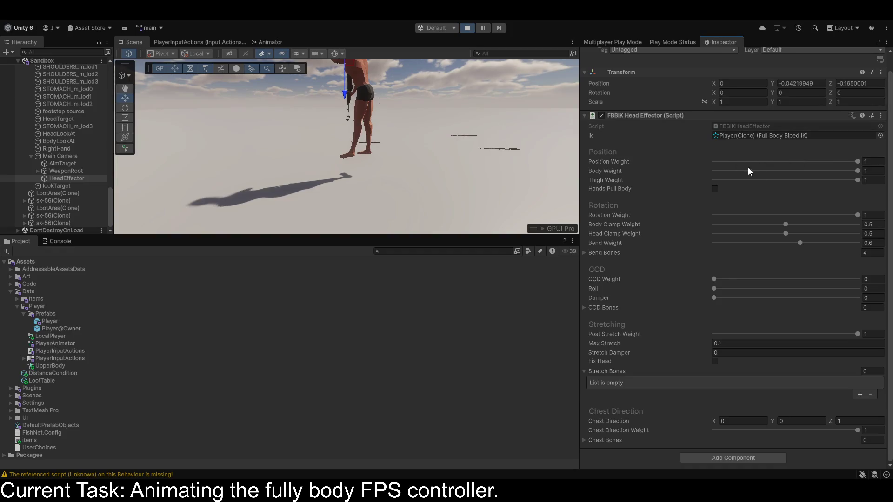
# Drag the head effector's Position, Body and Thigh Weights to 0, keeping Rotation Weight at 1
pyautogui.moveTo(747, 162); pyautogui.dragTo(643, 165)
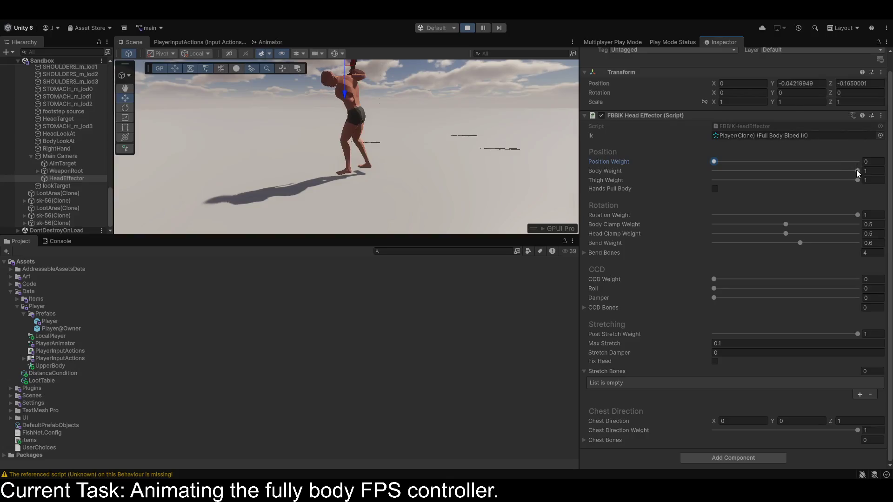
pyautogui.moveTo(856, 169); pyautogui.dragTo(659, 171)
pyautogui.moveTo(855, 180); pyautogui.dragTo(655, 182)
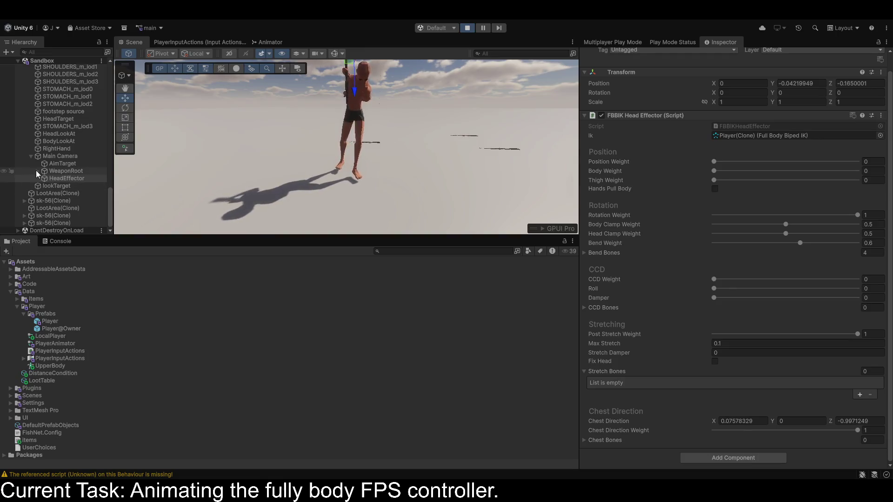
pyautogui.scroll(5, 51, 155)
pyautogui.scroll(10, 47, 153)
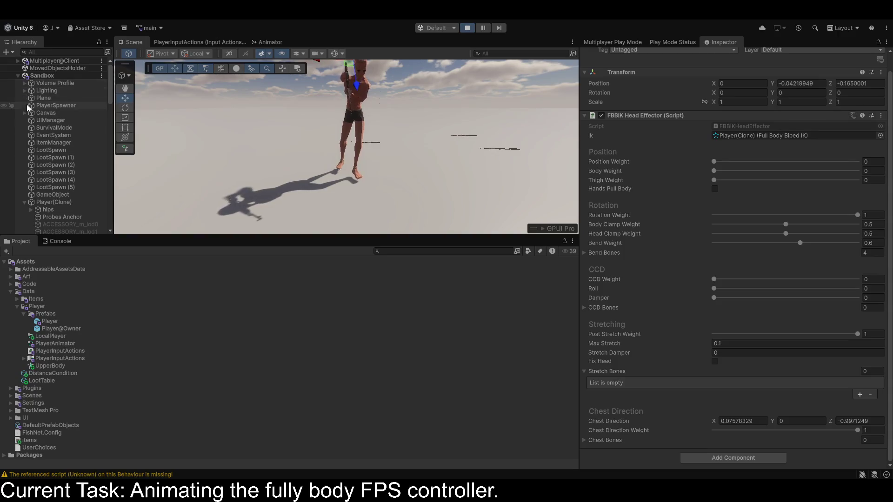
# Expand the clone's skeleton from hips through Spine, Chest and Clavicle.R down to Hand.R
pyautogui.click(31, 209)
pyautogui.scroll(-3, 32, 207)
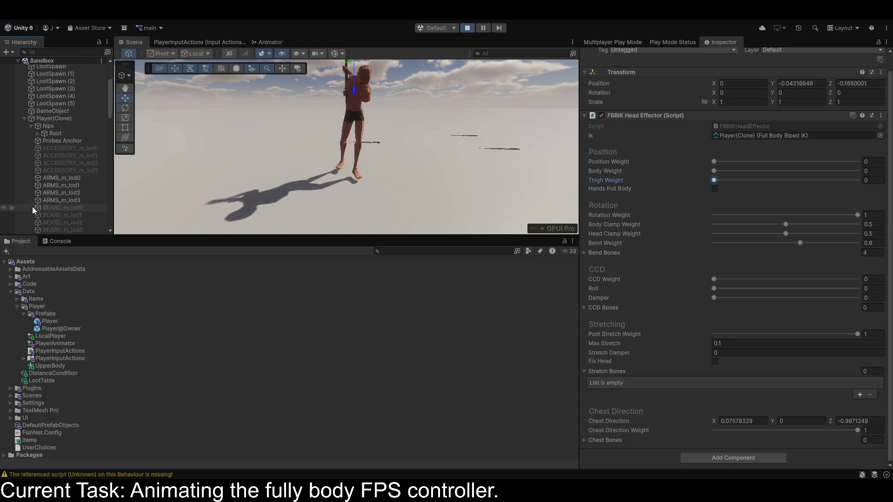
pyautogui.click(38, 133)
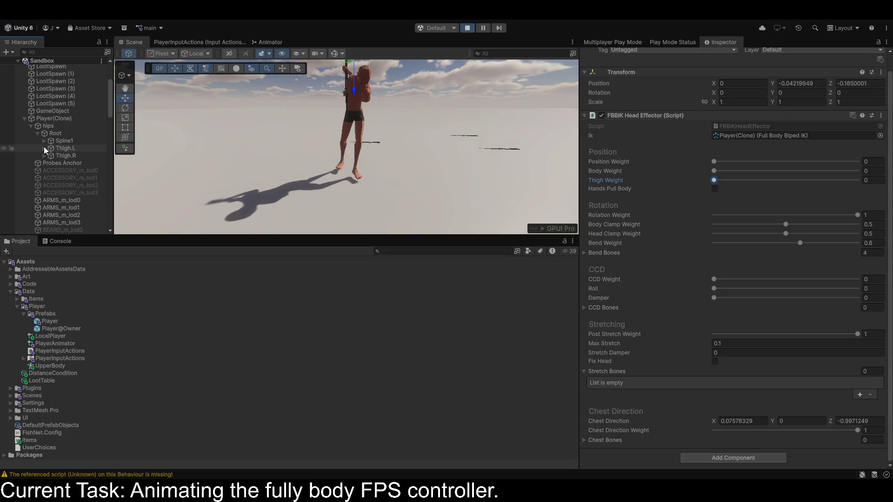
pyautogui.click(43, 141)
pyautogui.click(50, 148)
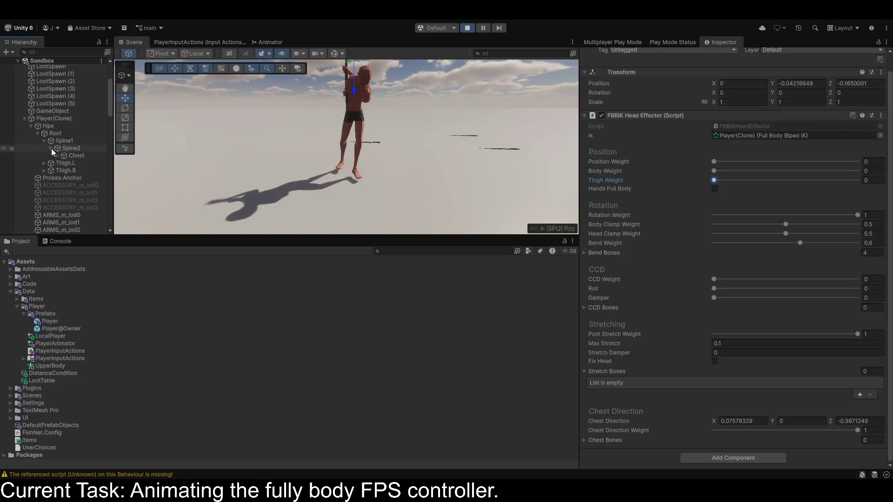
pyautogui.click(58, 156)
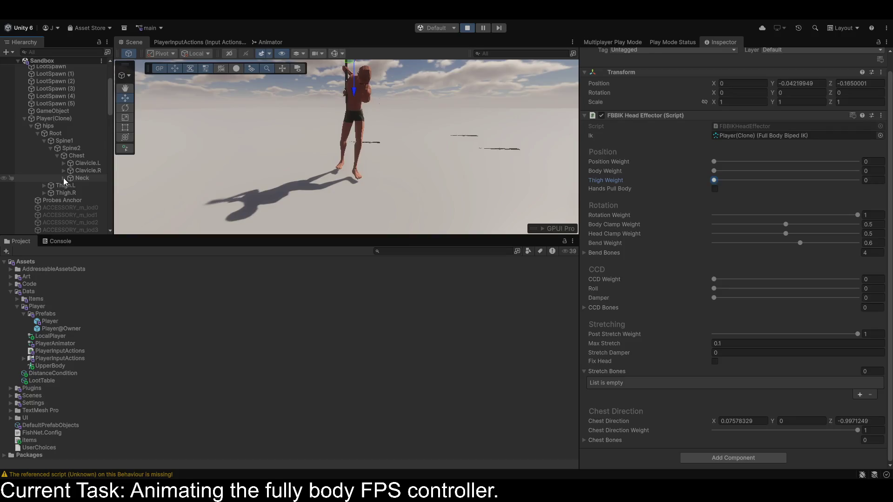
pyautogui.click(63, 178)
pyautogui.click(66, 171)
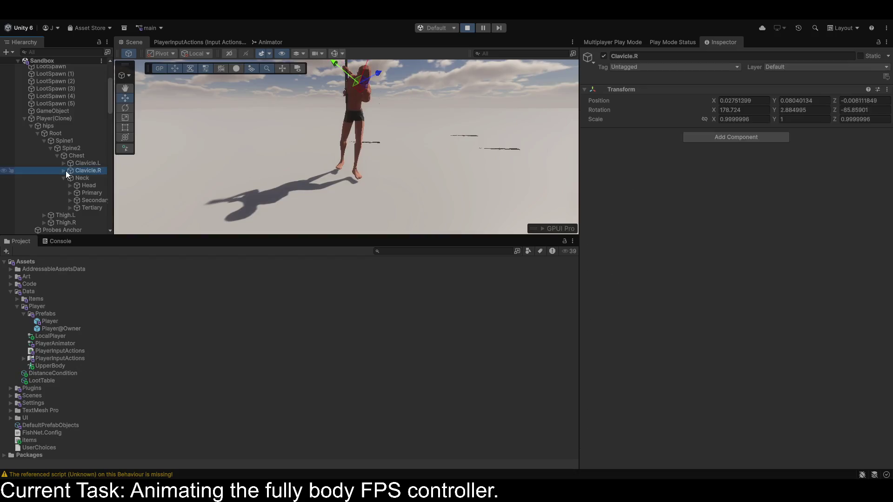
pyautogui.click(64, 171)
pyautogui.click(70, 178)
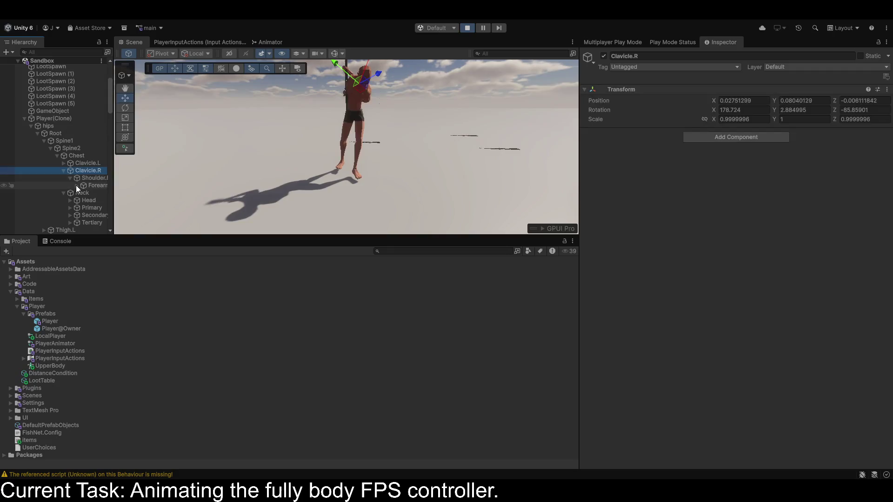
pyautogui.click(77, 186)
pyautogui.click(82, 192)
# Reparent WeaponRoot under the right hand's Middle.1.R finger bone
pyautogui.scroll(-3, 83, 191)
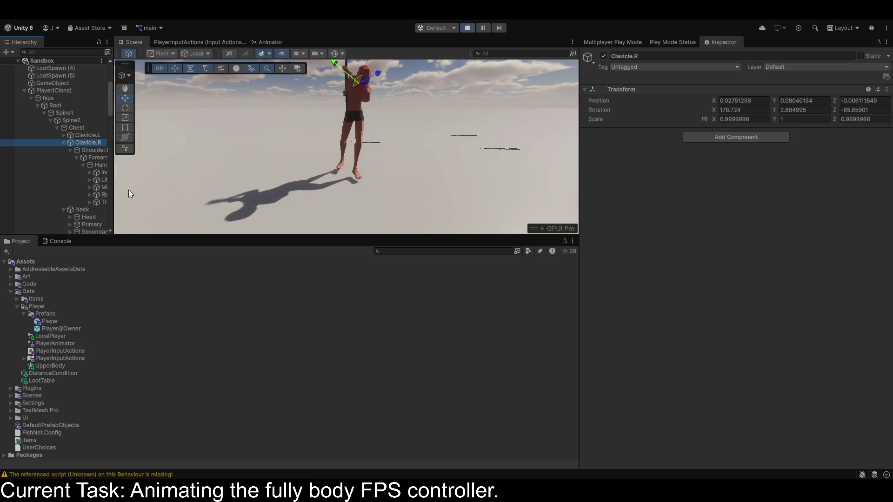
pyautogui.moveTo(113, 190); pyautogui.dragTo(171, 188)
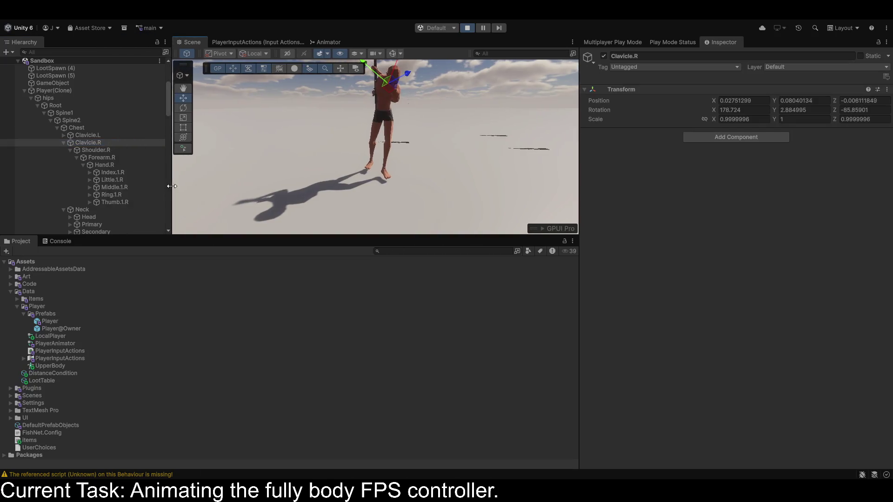
pyautogui.click(90, 187)
pyautogui.scroll(-6, 94, 186)
pyautogui.scroll(-20, 94, 185)
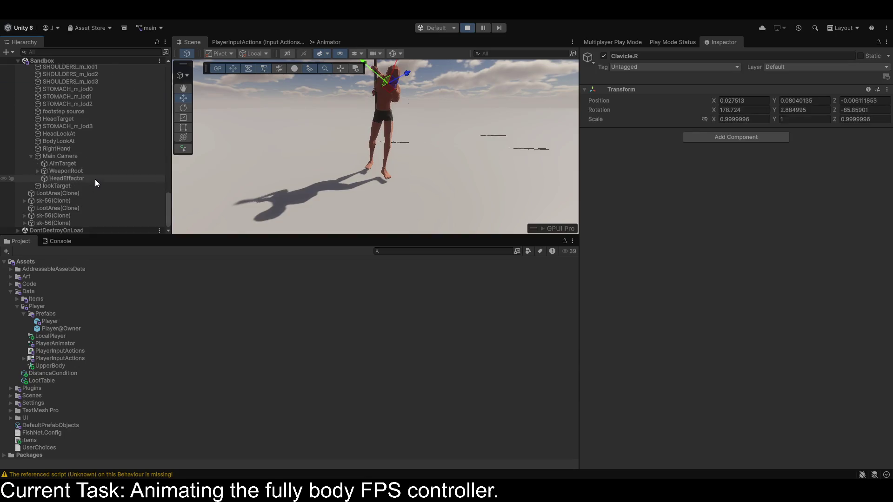
pyautogui.moveTo(74, 172)
pyautogui.mouseDown()
pyautogui.moveTo(125, 66)
pyautogui.moveTo(118, 91)
pyautogui.moveTo(130, 99)
pyautogui.moveTo(155, 91)
pyautogui.moveTo(151, 66)
pyautogui.moveTo(132, 67)
pyautogui.moveTo(129, 57)
pyautogui.moveTo(111, 154)
pyautogui.moveTo(118, 142)
pyautogui.mouseUp()
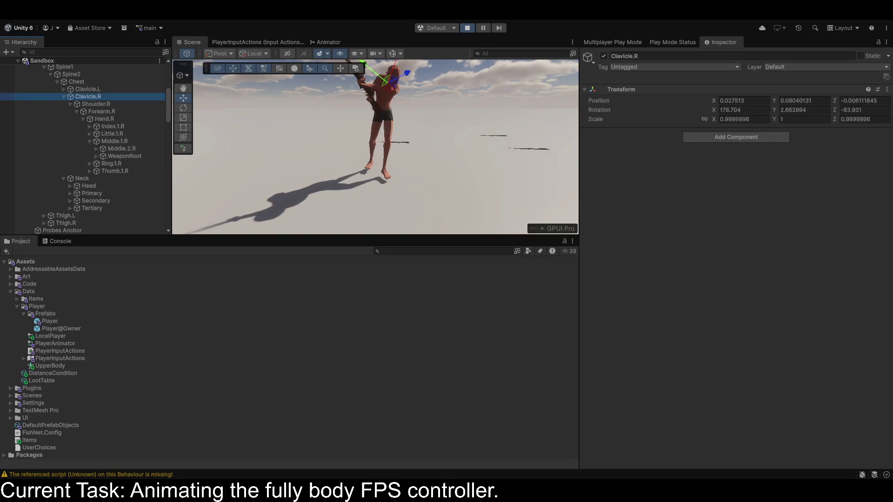
# Select HeadEffector and raise its Position, Body and Thigh Weights back to 1
pyautogui.click(367, 129)
pyautogui.click(366, 131)
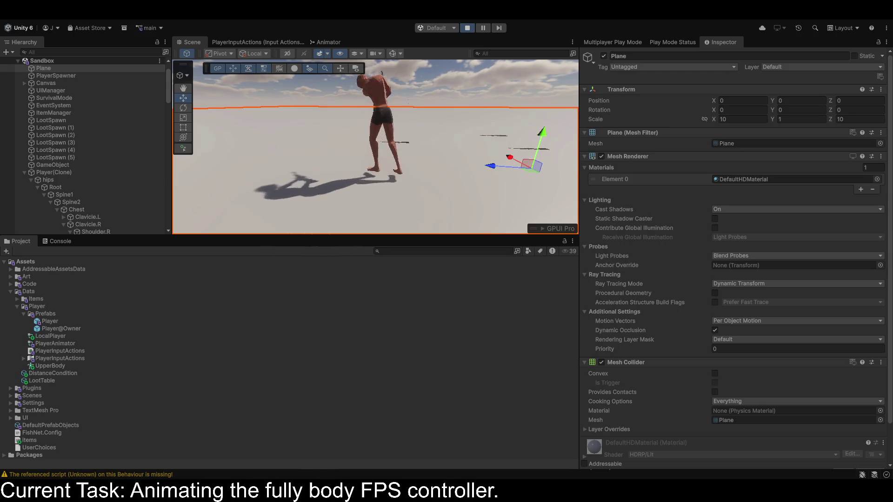
pyautogui.scroll(-10, 82, 205)
pyautogui.scroll(-7, 85, 200)
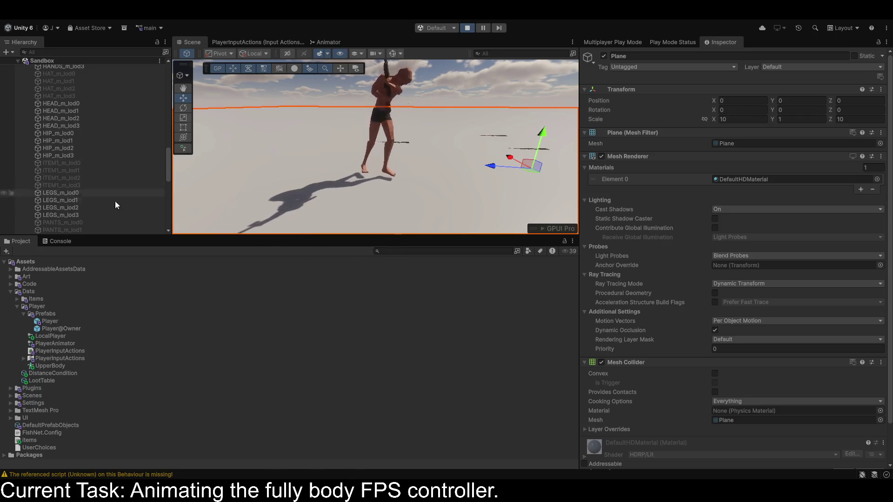
pyautogui.click(277, 283)
pyautogui.scroll(-10, 88, 200)
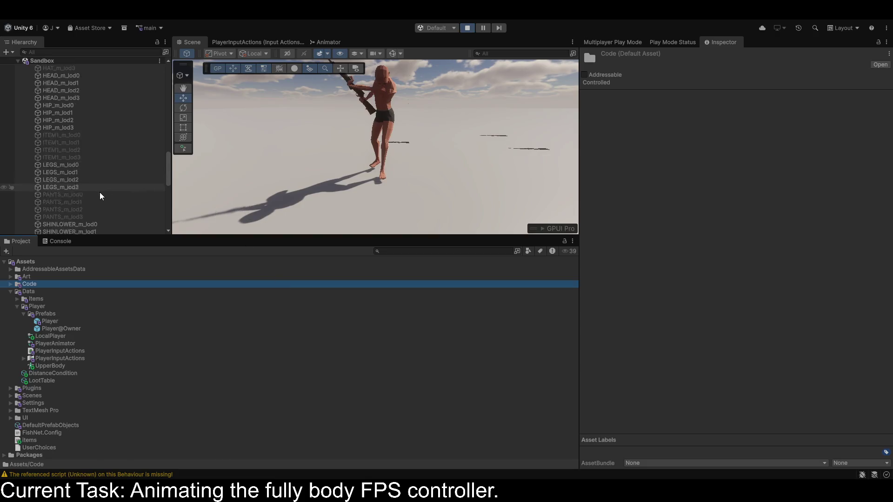
pyautogui.click(66, 179)
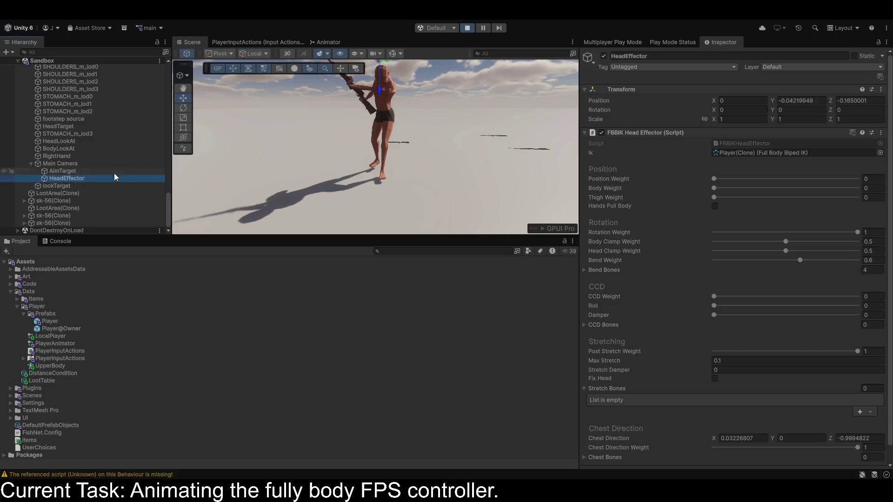
pyautogui.moveTo(719, 181); pyautogui.dragTo(888, 182)
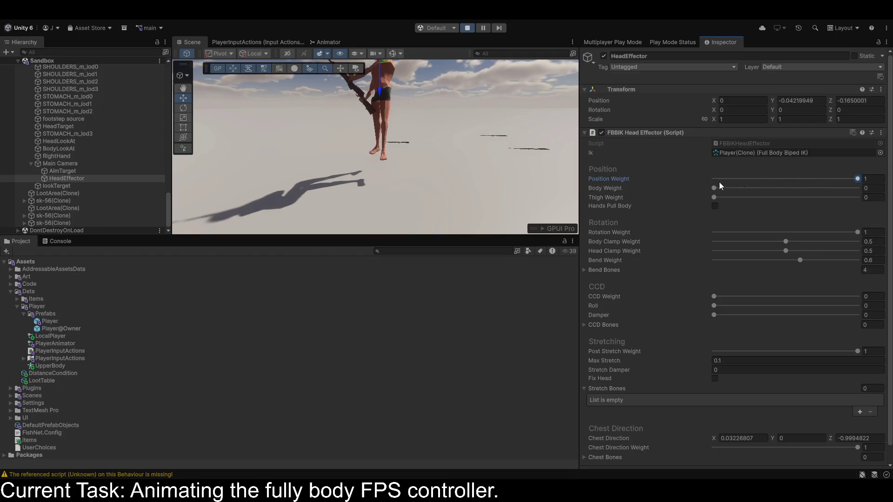
pyautogui.moveTo(716, 188); pyautogui.dragTo(858, 188)
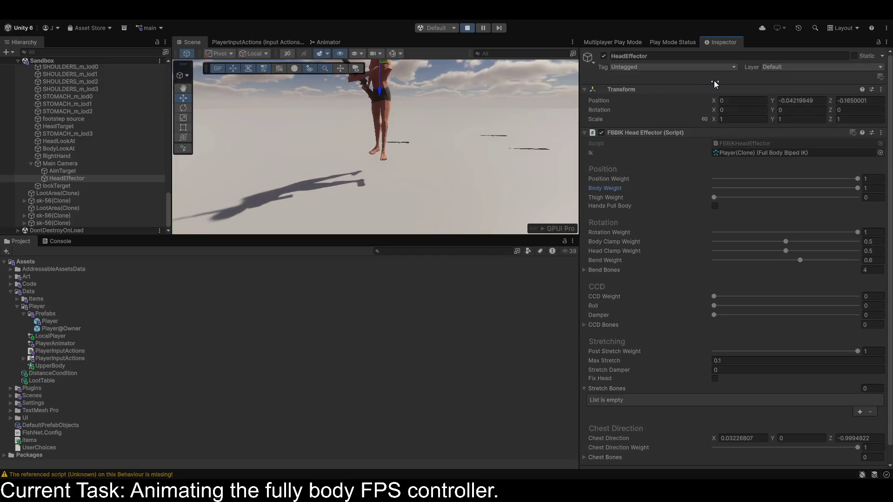
pyautogui.moveTo(711, 197)
pyautogui.mouseDown()
pyautogui.moveTo(858, 197)
pyautogui.moveTo(680, 188)
pyautogui.moveTo(858, 188)
pyautogui.mouseUp()
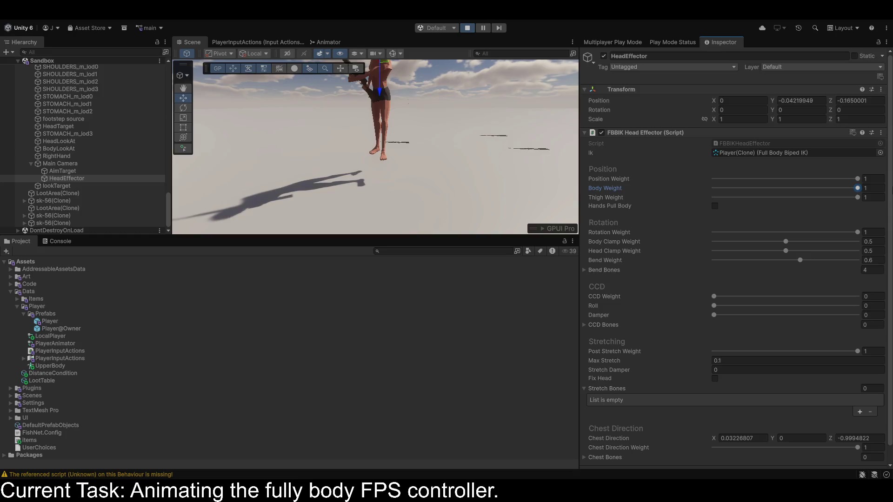